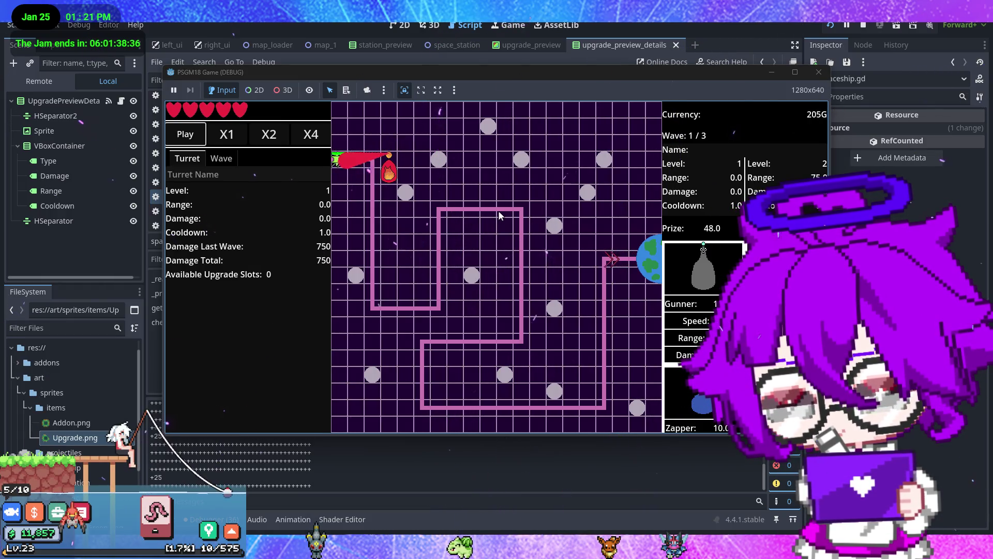
Step: Move check_health's print("+++") separator line below the currency line, then rerun the game
click(819, 72)
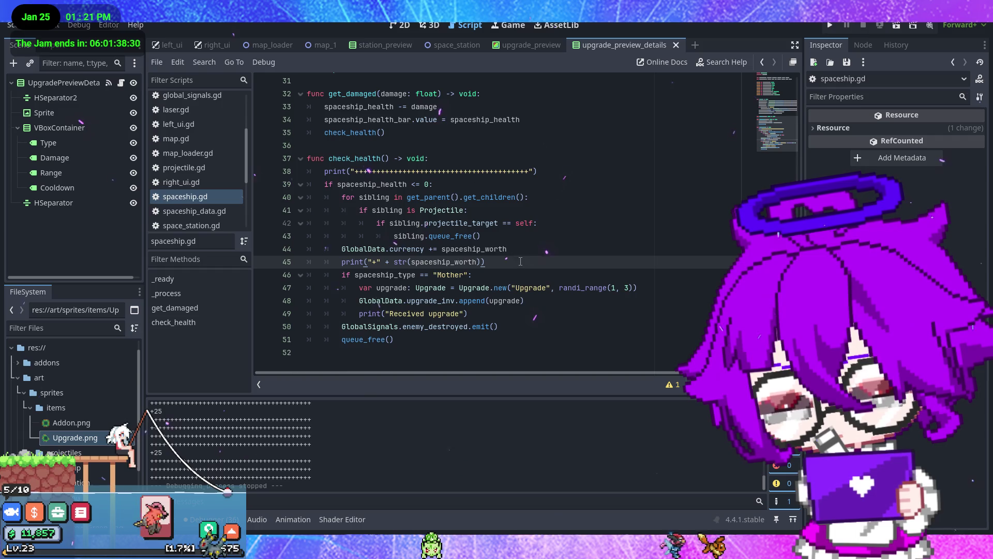
drag(537, 171, 325, 172)
key(ctrl+c)
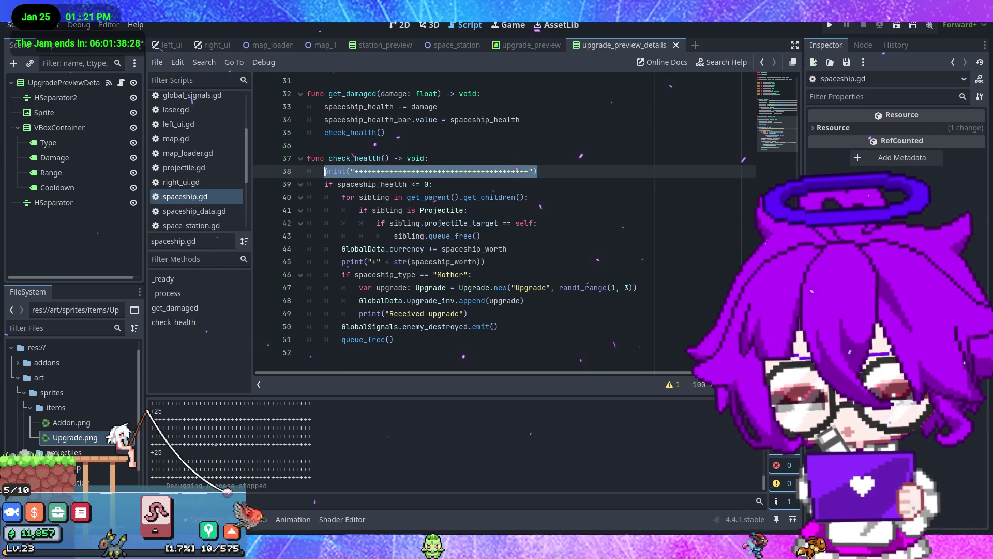
key(BackSpace)
key(BackSpace)
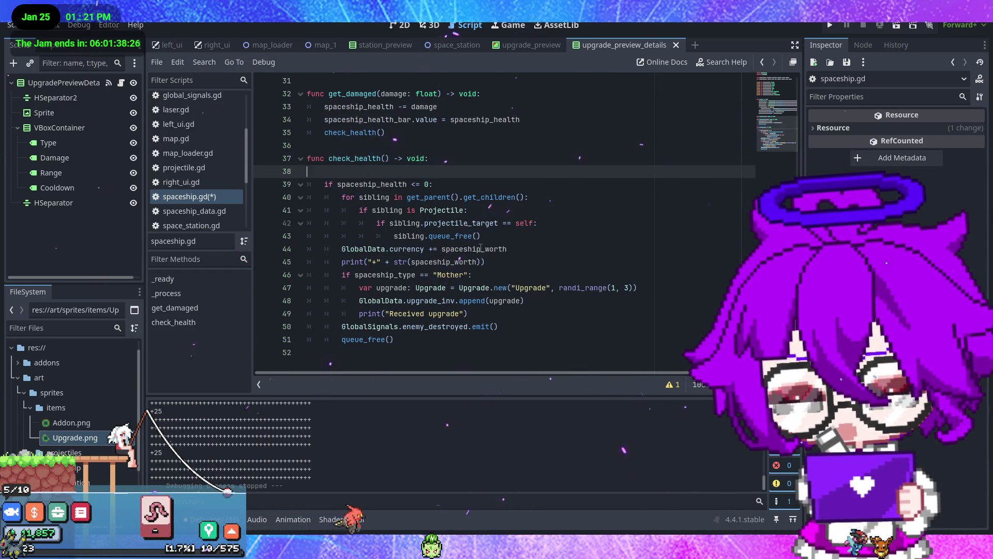
key(BackSpace)
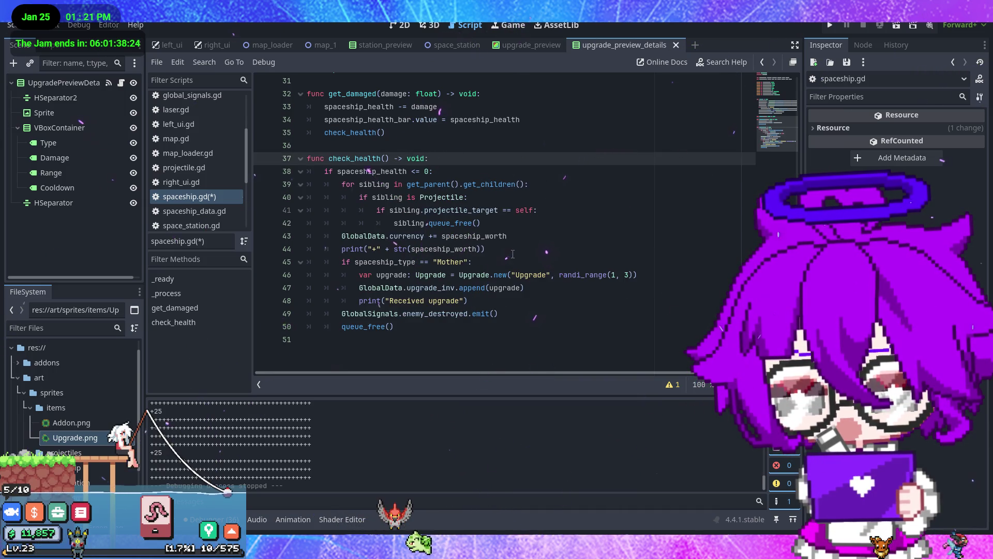
click(540, 228)
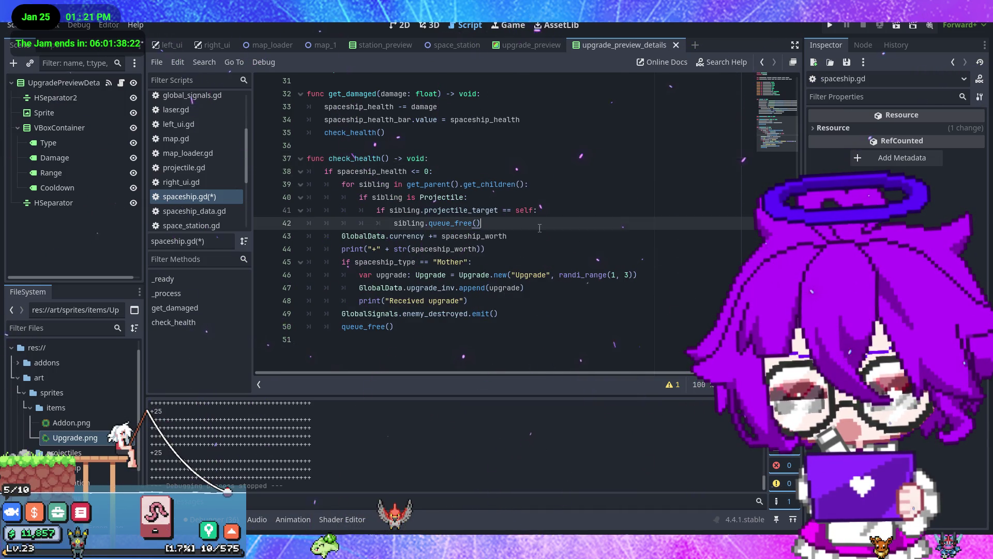
click(531, 236)
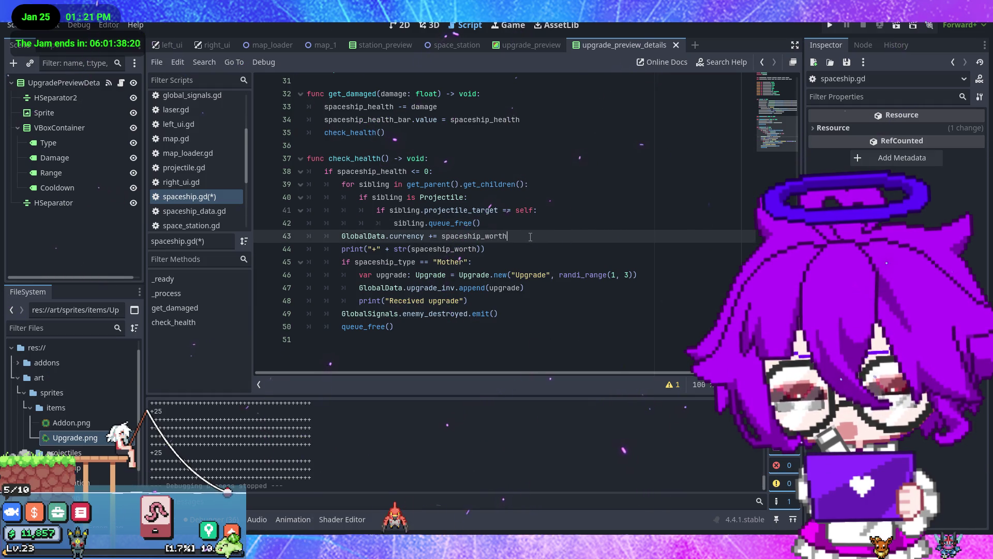
key(Return)
key(ctrl+v)
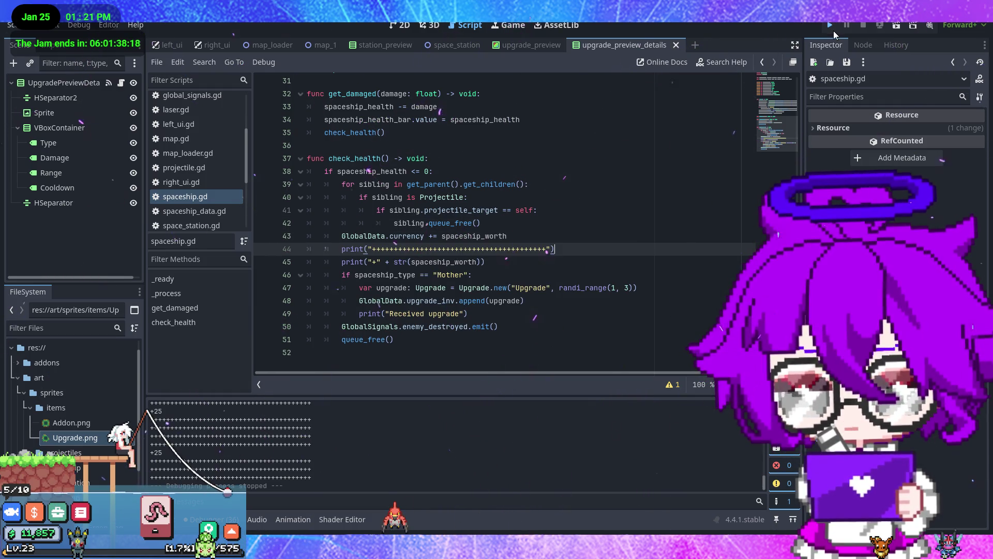
click(833, 29)
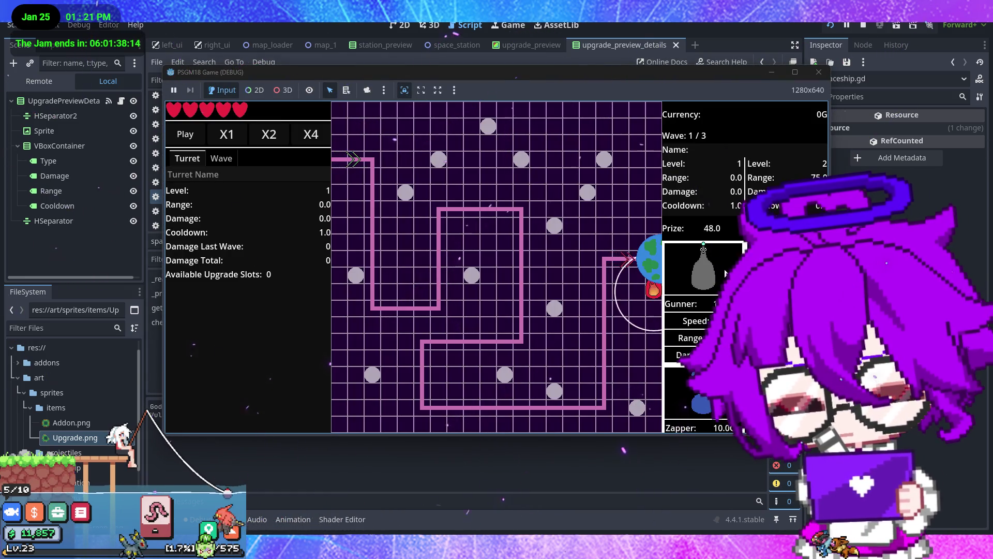
Step: Place a turret on the map, start the first wave, and reposition the game window
click(389, 167)
click(185, 134)
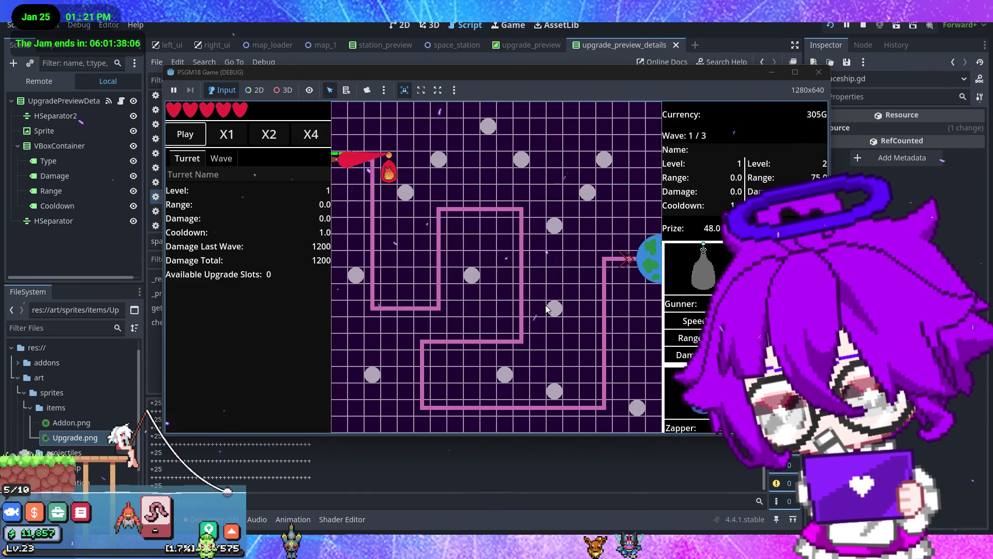
mouse_move(676, 74)
mouse_down()
mouse_move(656, 71)
mouse_move(641, 51)
mouse_up()
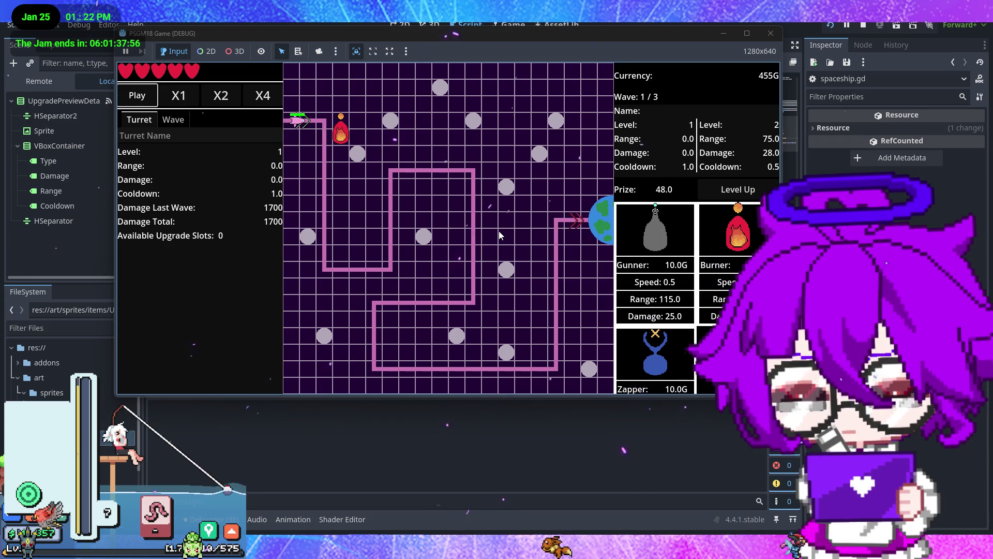
mouse_move(490, 38)
mouse_down()
mouse_move(542, 30)
mouse_move(495, 40)
mouse_up()
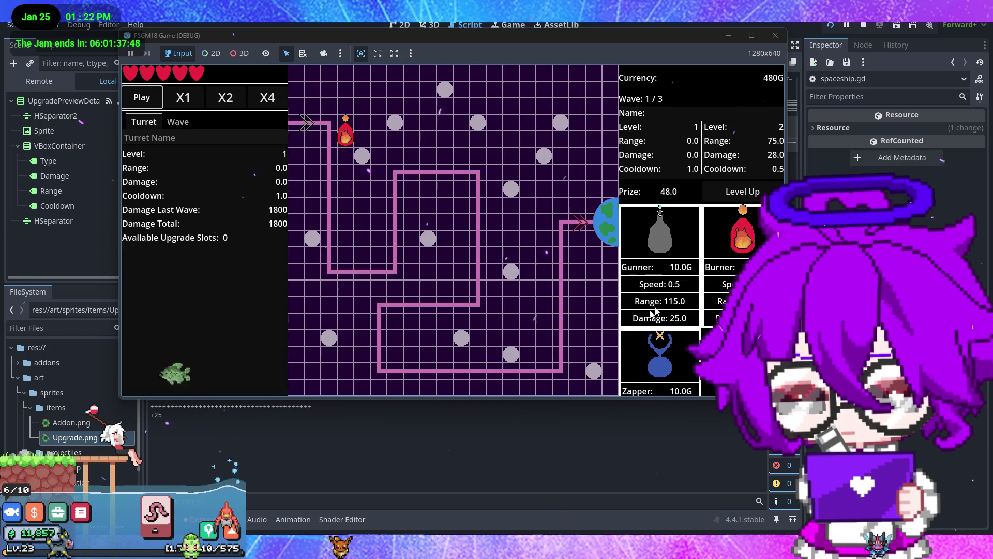
Step: Add two Burner turrets near the path entrance, run at X4 speed, then return to the script
click(743, 235)
click(346, 155)
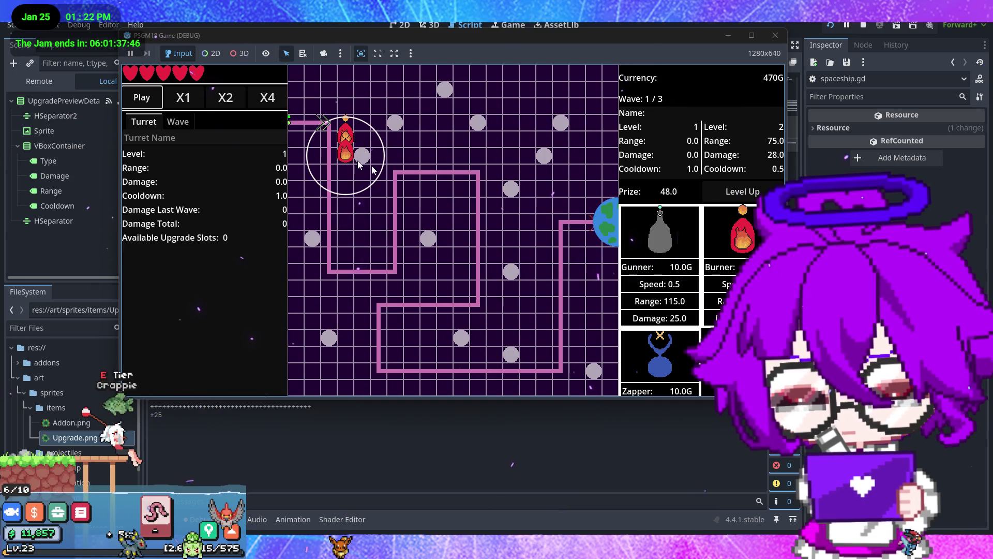
click(719, 229)
click(326, 155)
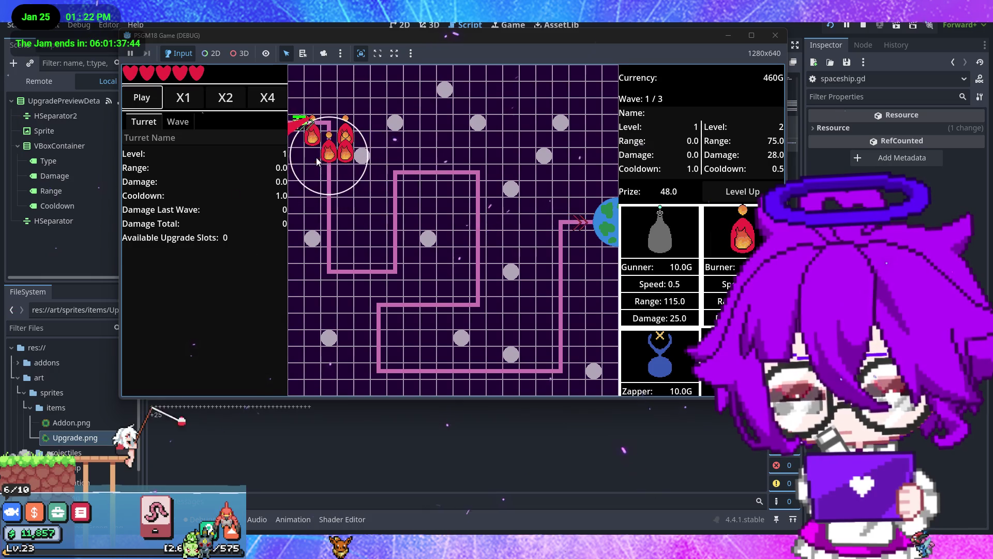
click(268, 97)
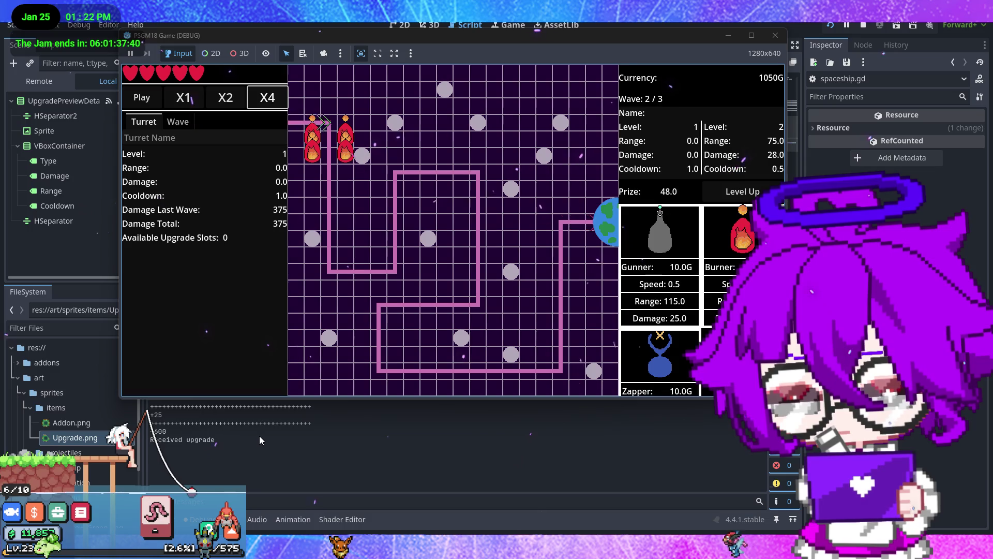
key(alt+Tab)
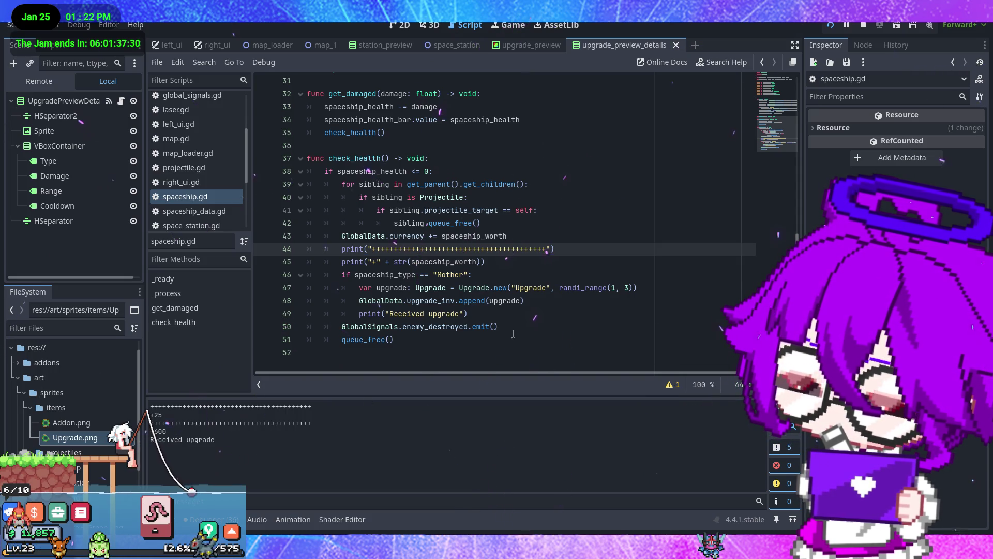
Step: Select the separator and worth print lines in spaceship.gd, then restart the game fresh
mouse_move(485, 261)
mouse_down()
mouse_move(351, 261)
mouse_move(342, 250)
mouse_up()
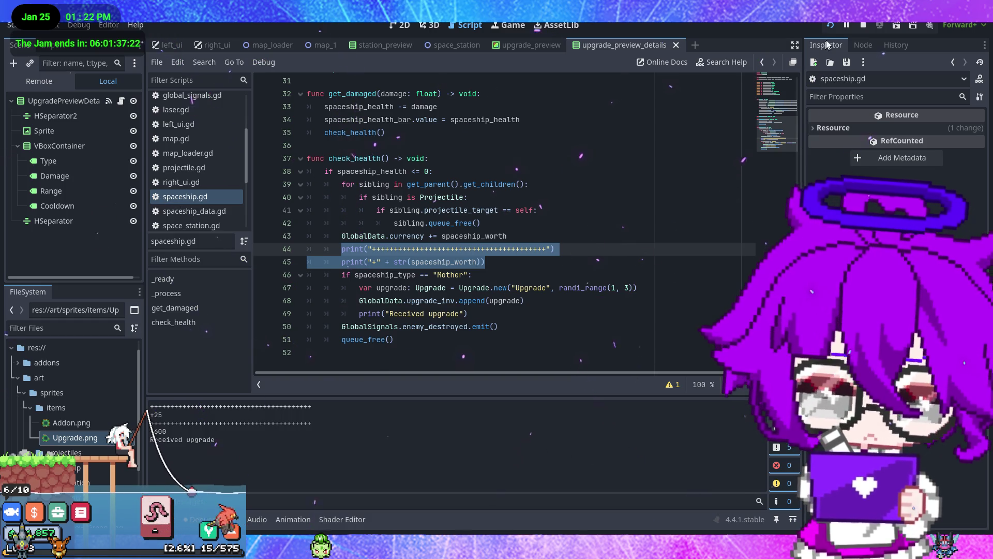
click(830, 25)
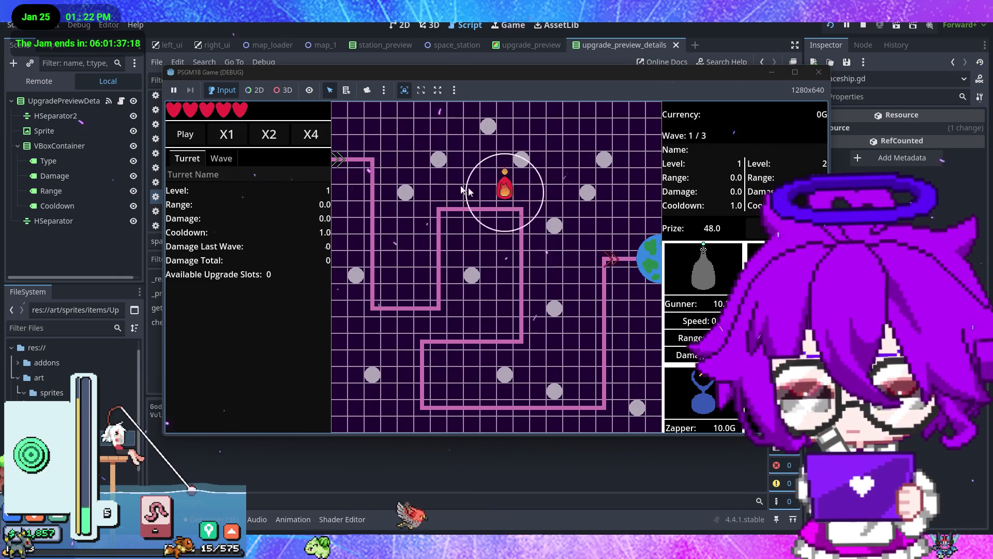
Step: Place three turrets beside the path, start the wave, and stop the game with F8
click(392, 157)
click(359, 174)
click(392, 176)
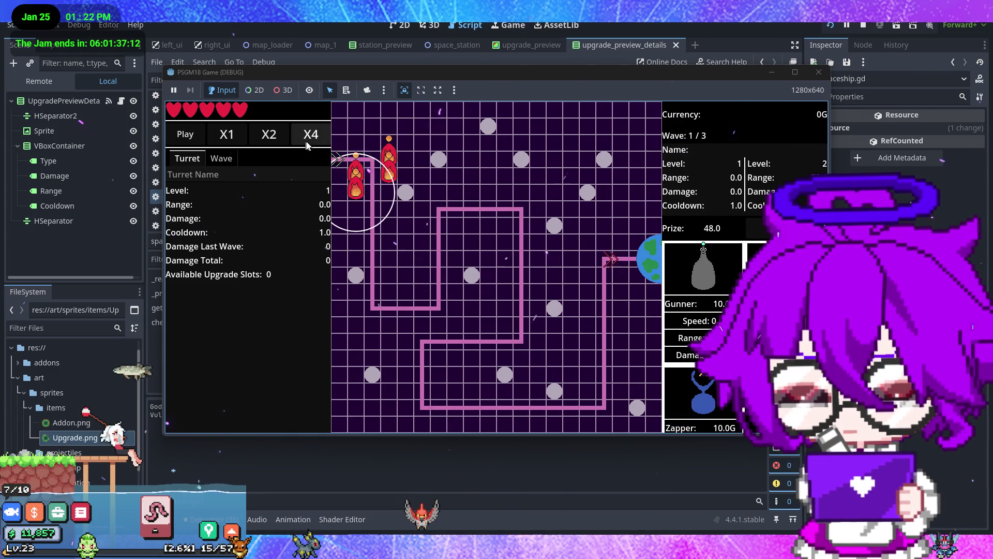
click(186, 134)
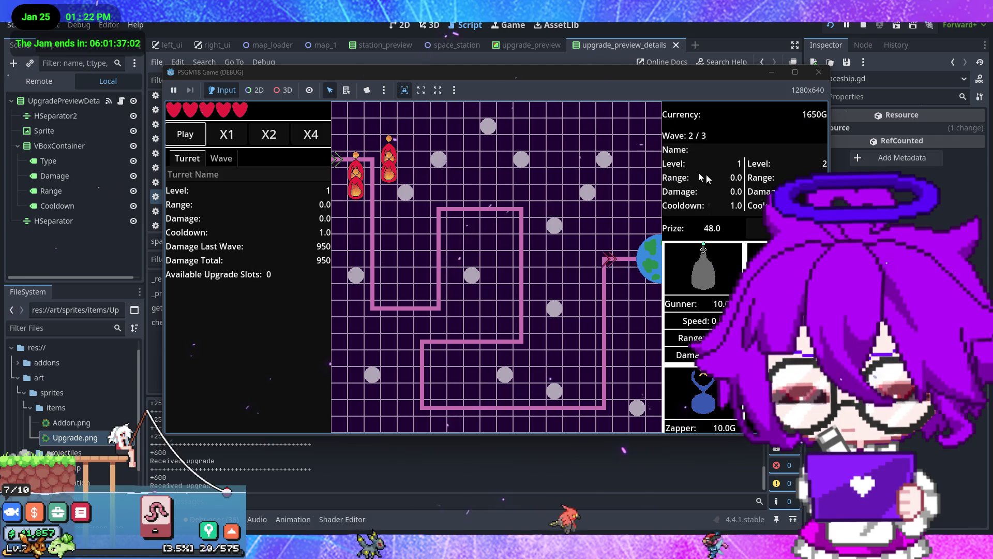
key(F8)
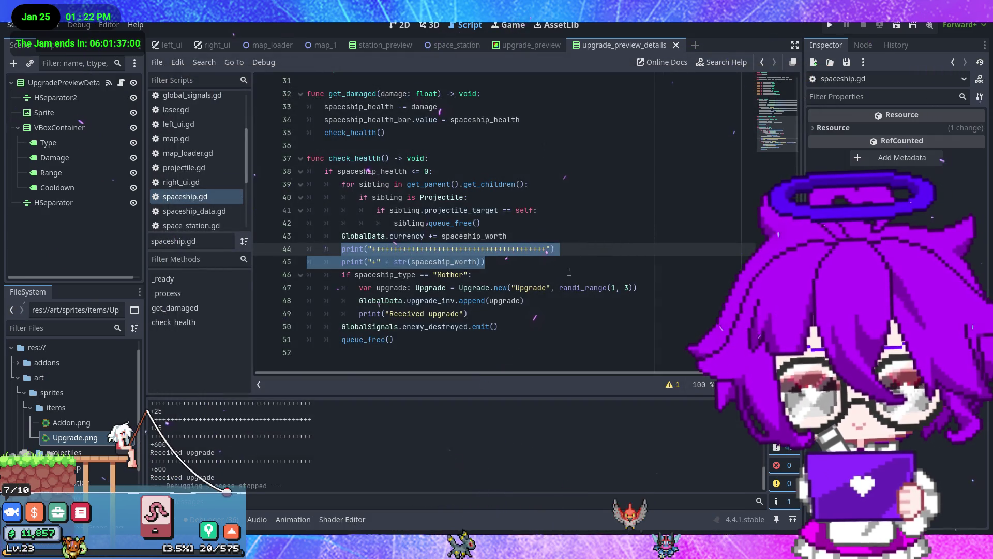
click(569, 271)
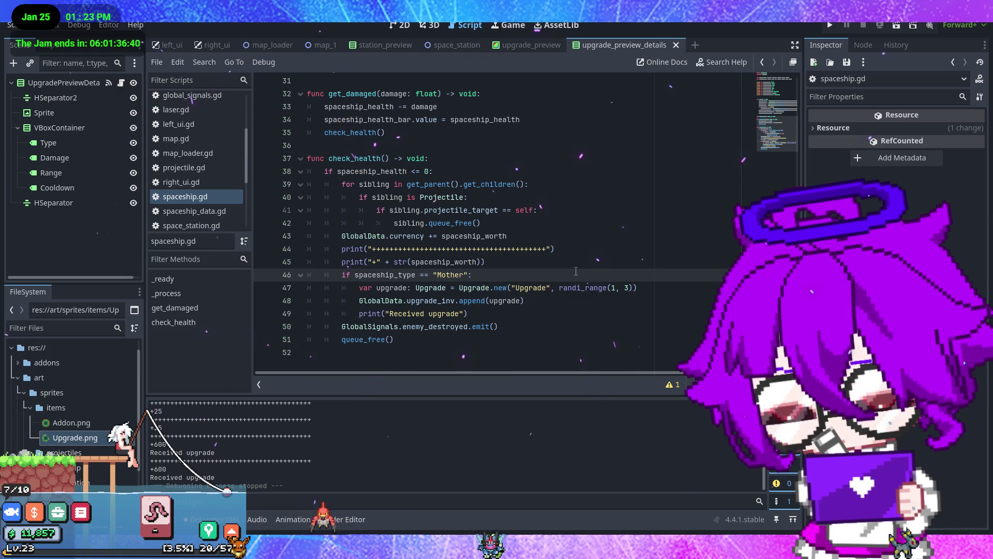
scroll(576, 271, up, 10)
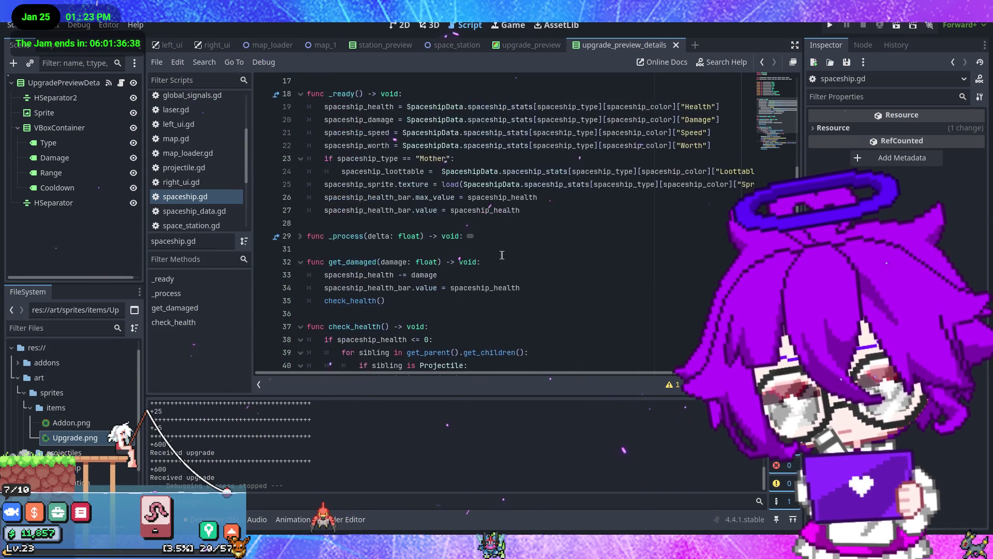
click(538, 270)
key(Return)
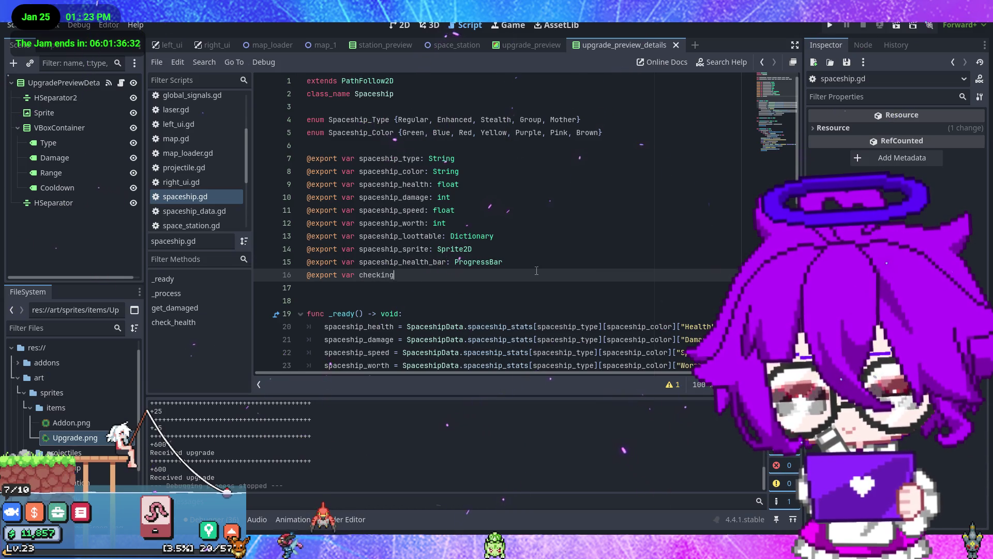
text(heal)
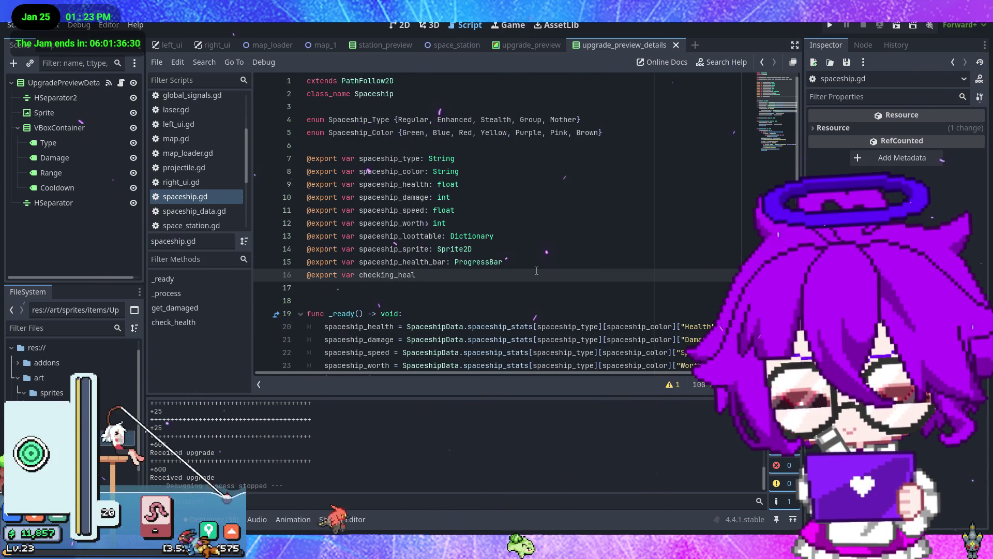
key(BackSpace)
key(BackSpace)
key(BackSpace)
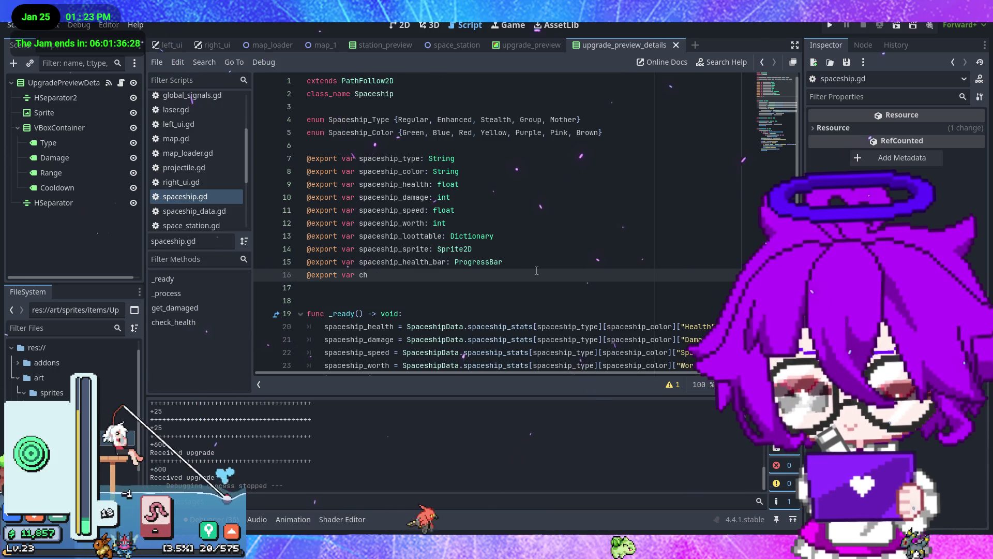
key(BackSpace)
key(BackSpace)
key(BackSpace)
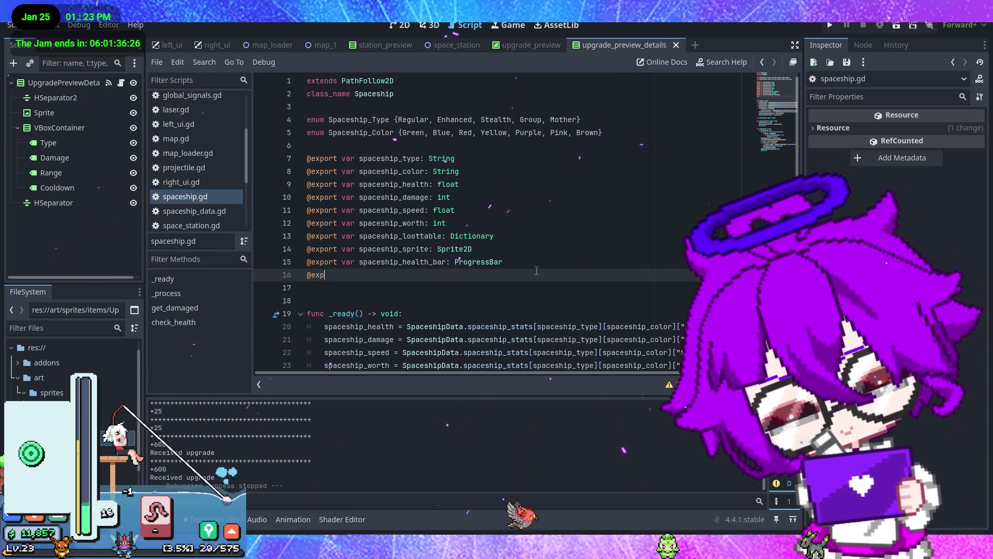
key(BackSpace)
key(BackSpace)
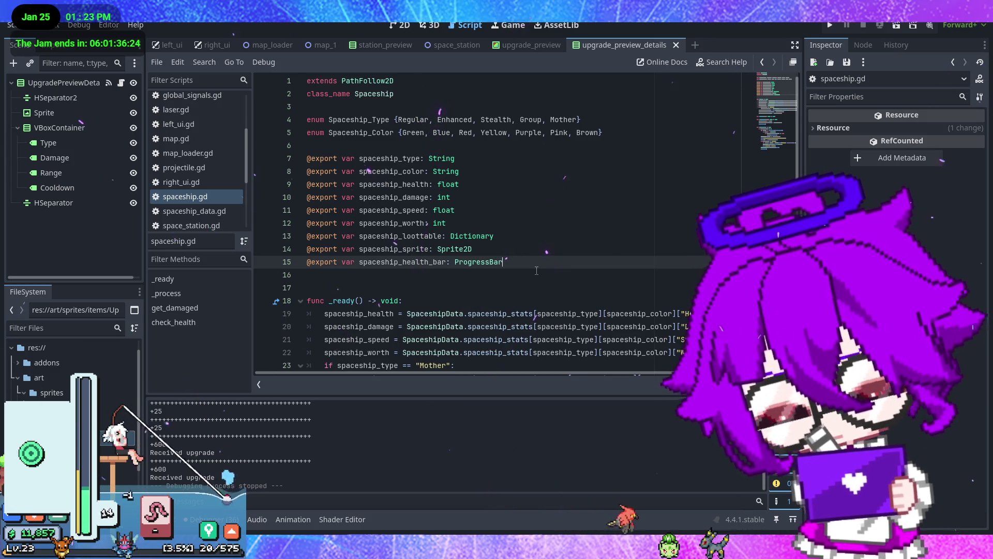
scroll(537, 271, down, 10)
click(566, 263)
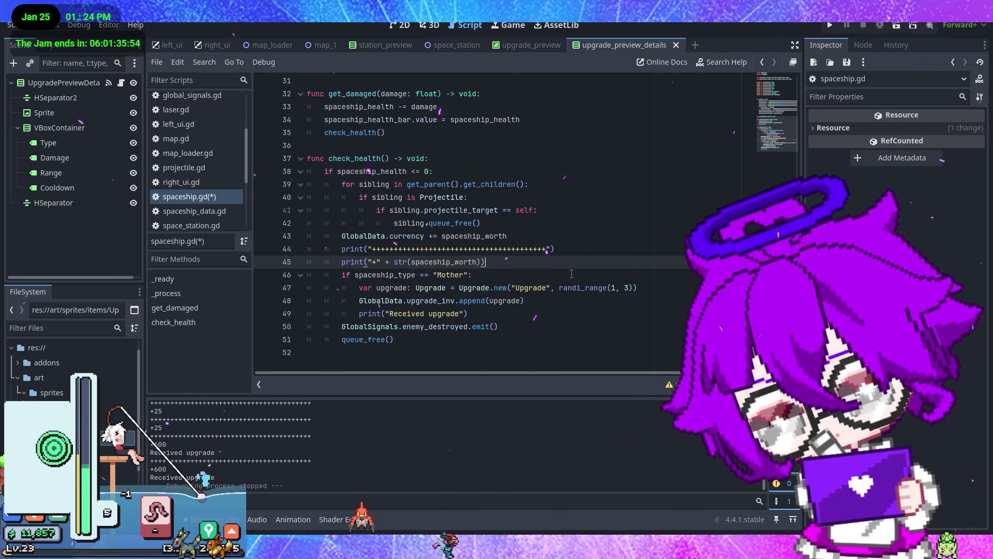
drag(485, 262, 344, 262)
Step: Copy the worth print statement, relaunch the game, and bring the script editor back in front
right_click(344, 262)
click(375, 343)
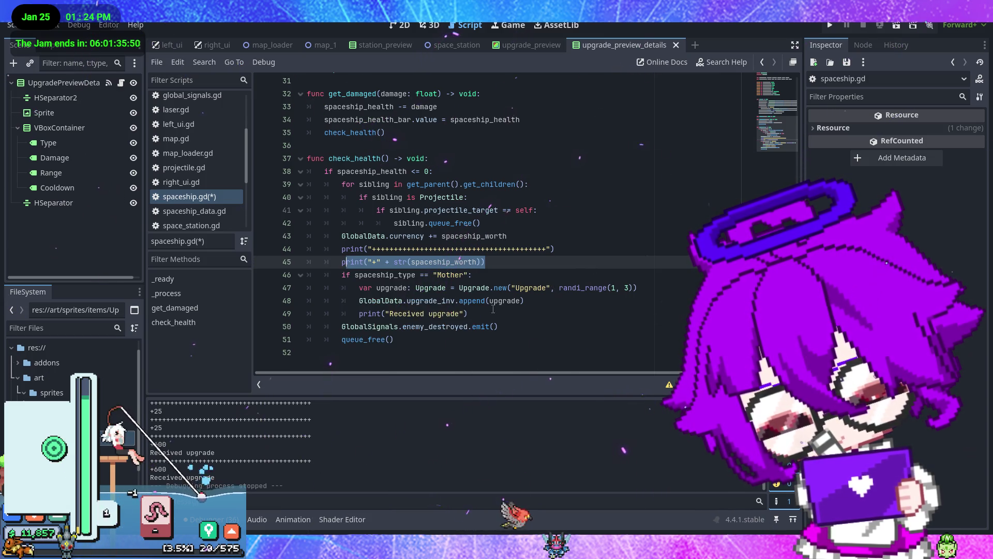
key(F5)
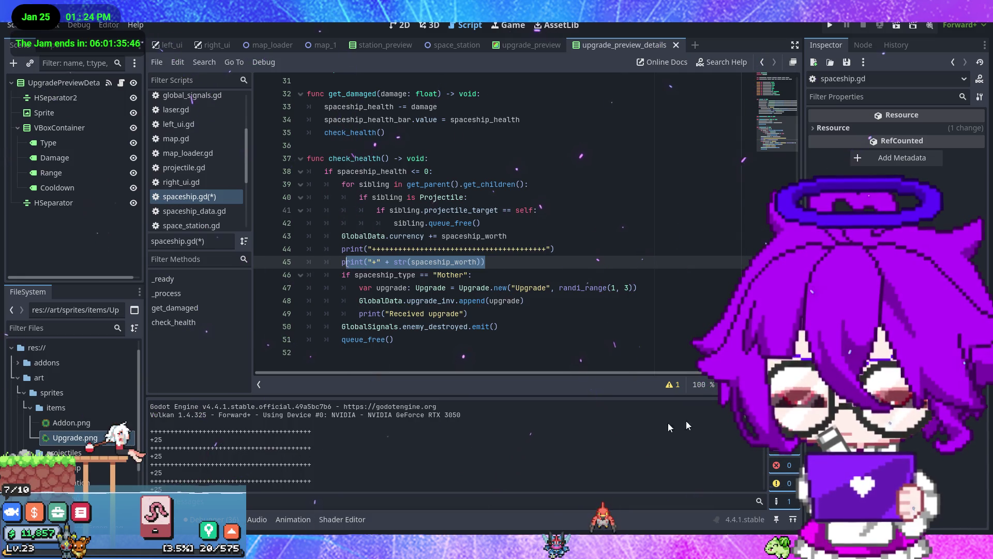
key(F5)
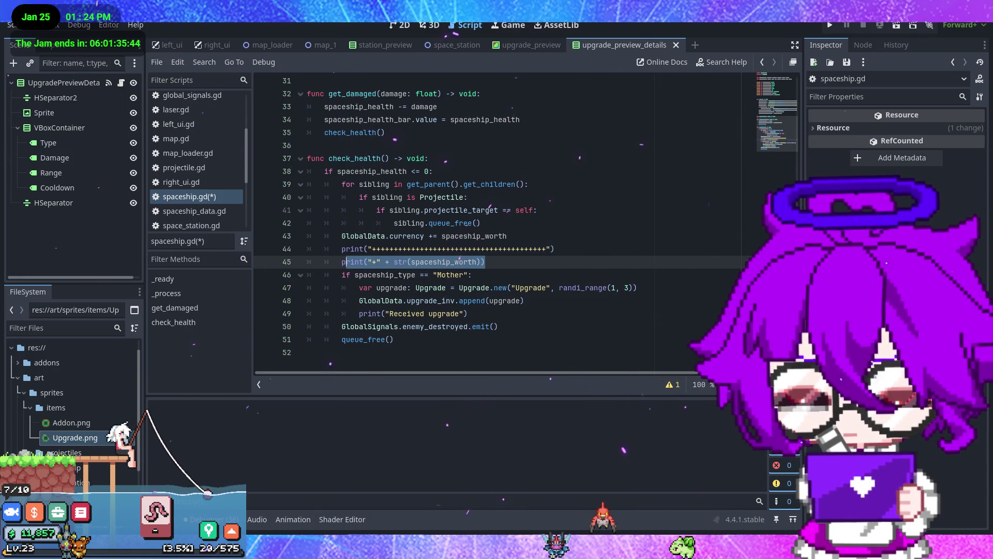
click(832, 29)
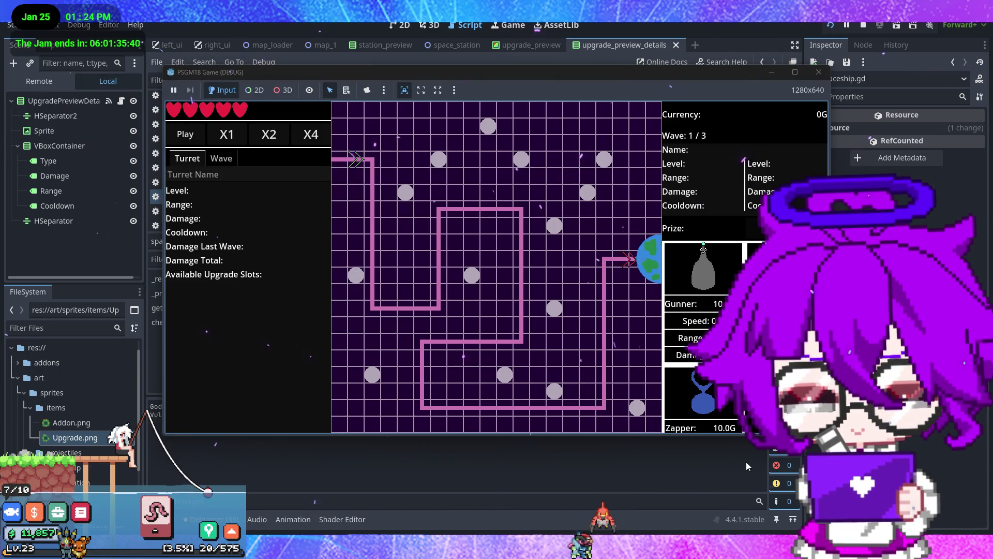
click(738, 463)
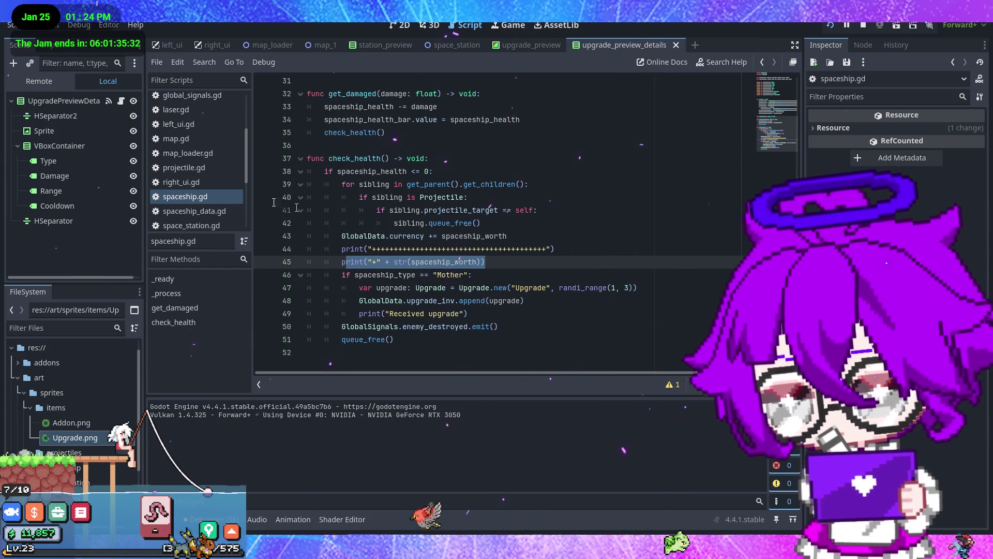
Step: Clear the selection on line 45 of spaceship.gd and stop the running game with F8
scroll(206, 175, down, 1)
scroll(206, 176, down, 2)
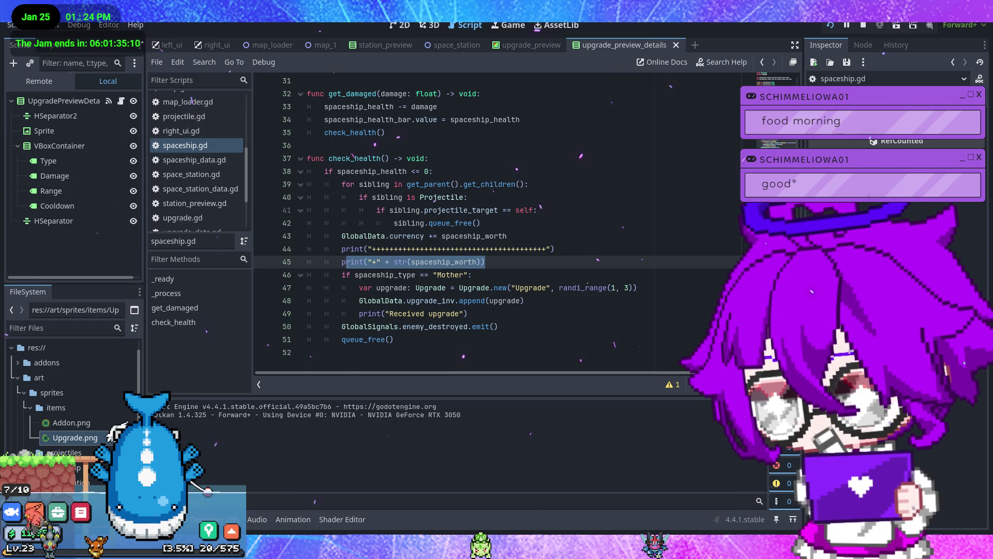
click(538, 263)
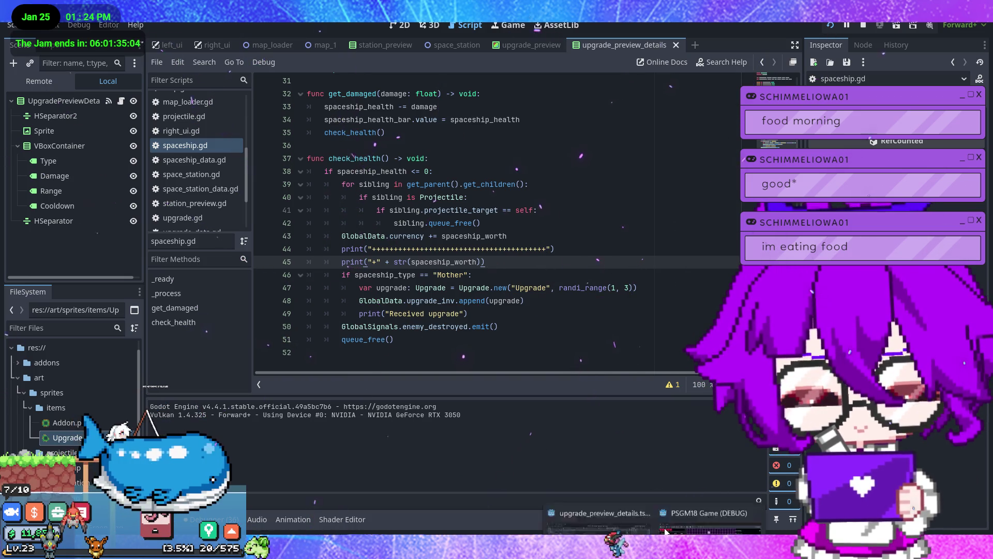
key(F8)
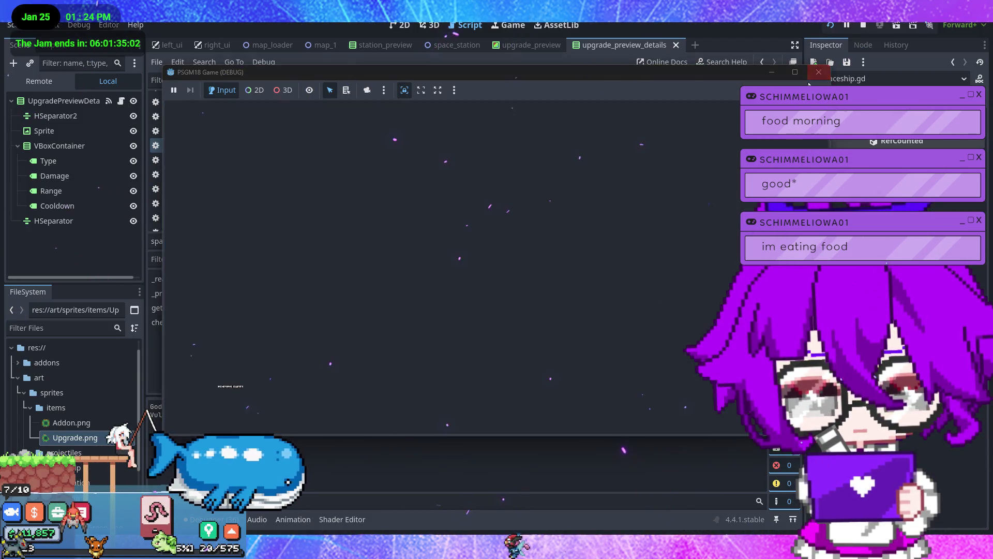
scroll(190, 207, down, 3)
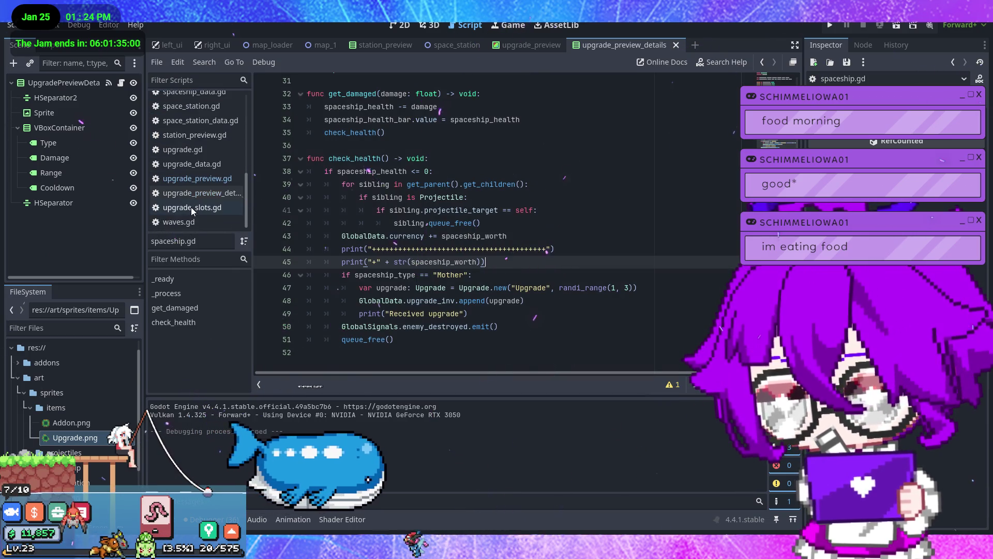
Step: Browse the upgrade_preview scripts in the list and open waves.gd
click(207, 207)
click(212, 192)
click(220, 182)
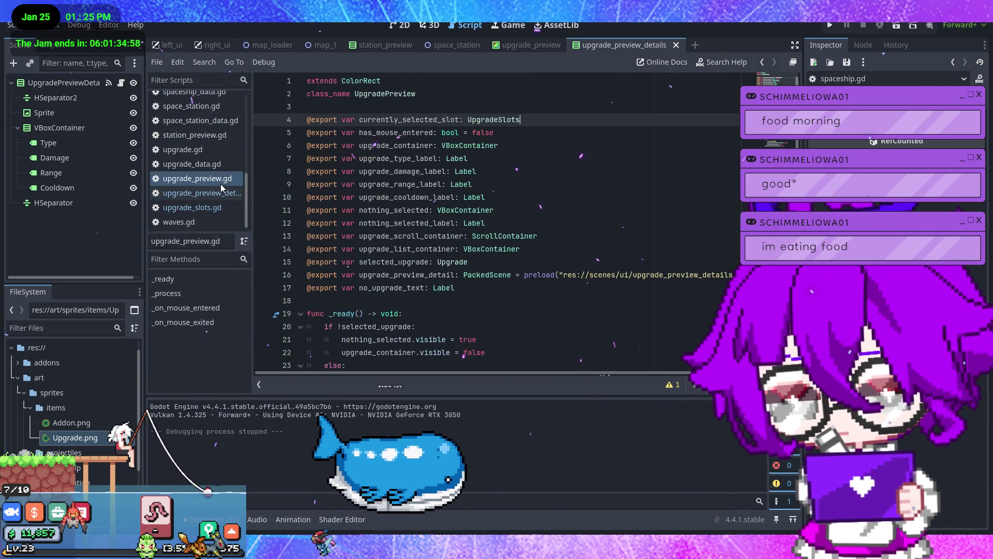
click(204, 222)
scroll(362, 206, down, 7)
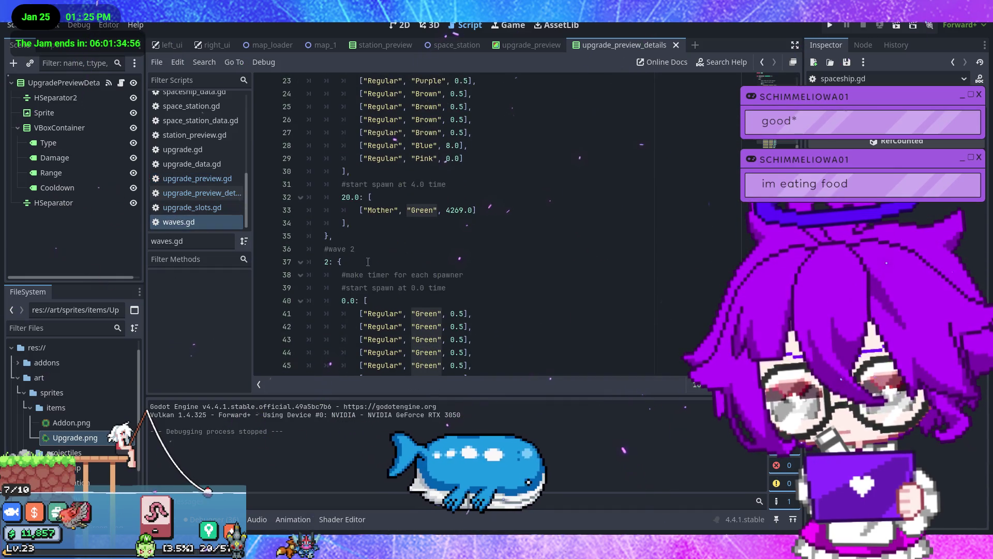
Step: Change the wave-1 Mother spawn time from 20.0 to 15.0, save, and run the game
click(349, 197)
key(BackSpace)
key(BackSpace)
text(10)
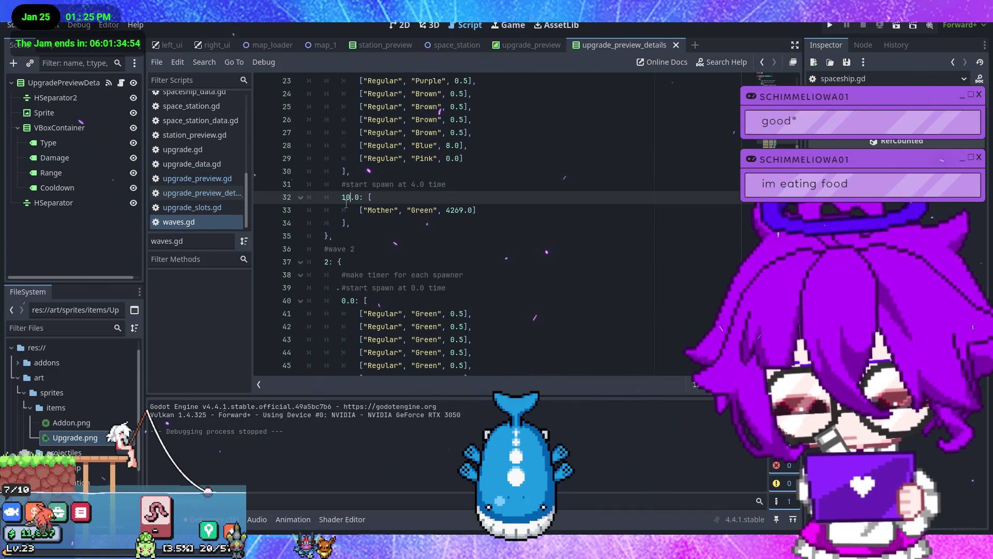
key(ctrl+s)
scroll(515, 223, up, 2)
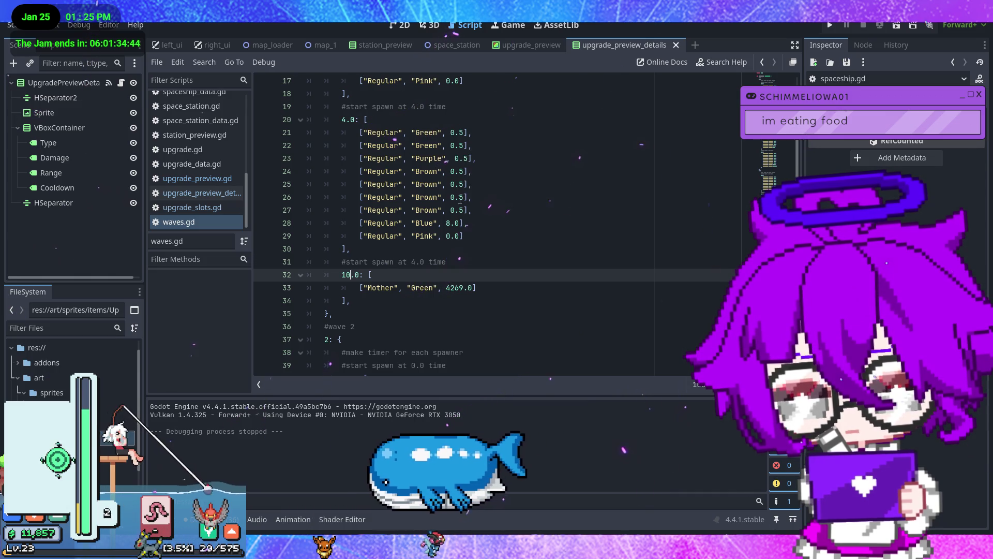
key(BackSpace)
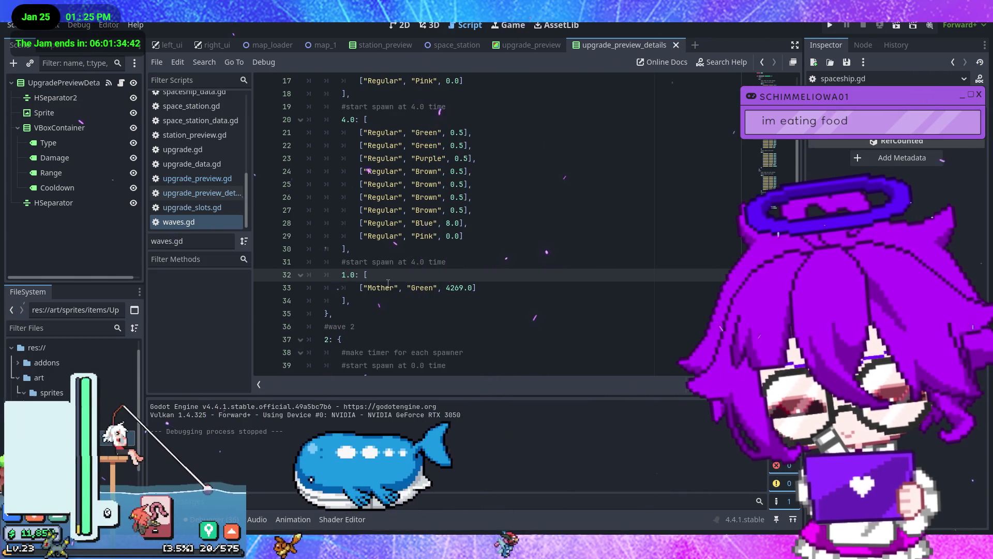
text(5)
click(832, 26)
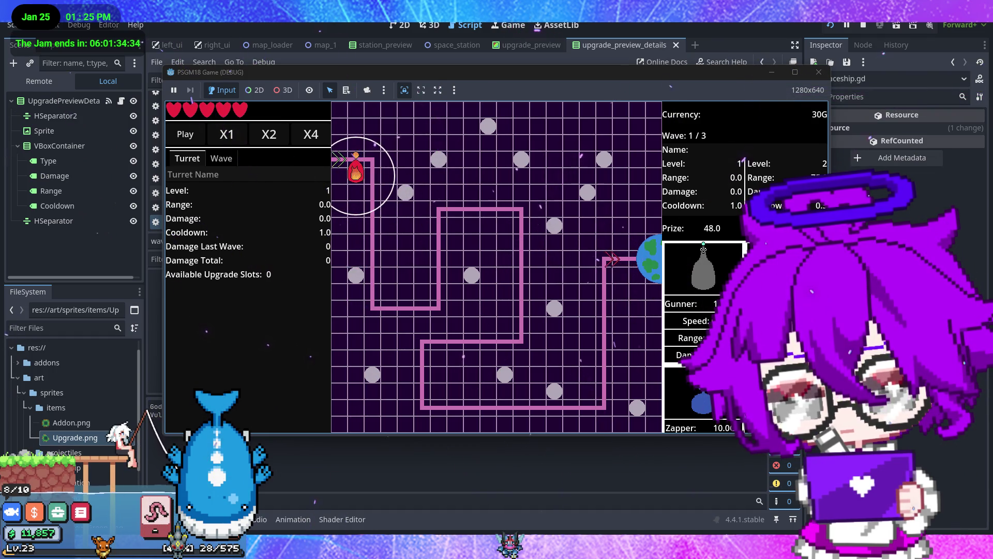
Step: Place a turret beside the path start, play wave 1 through, then close the game window
click(356, 171)
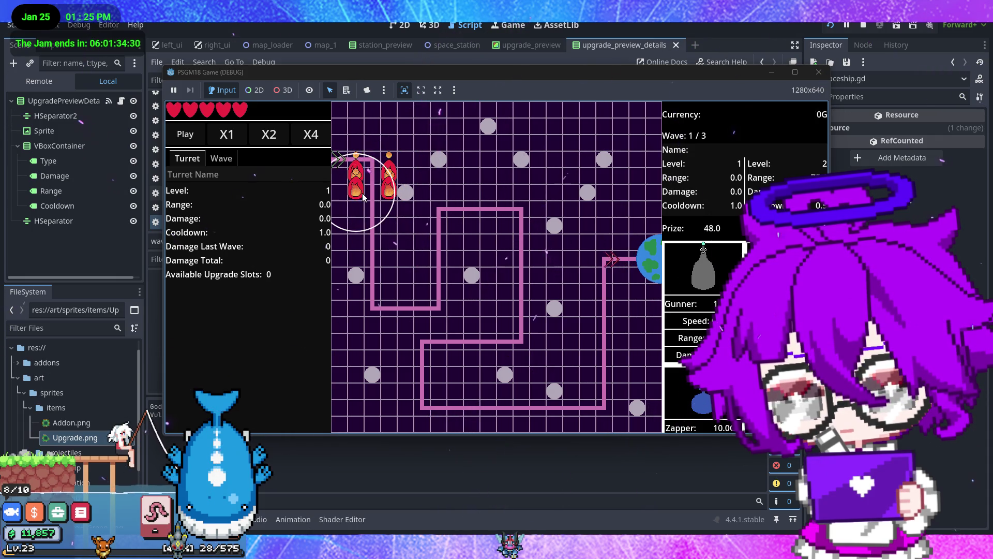
click(180, 133)
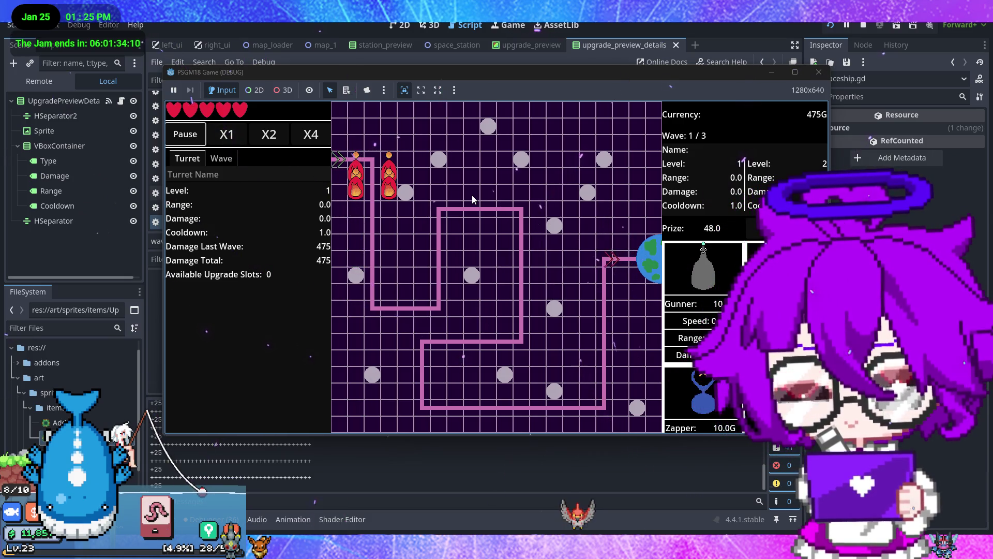
click(184, 135)
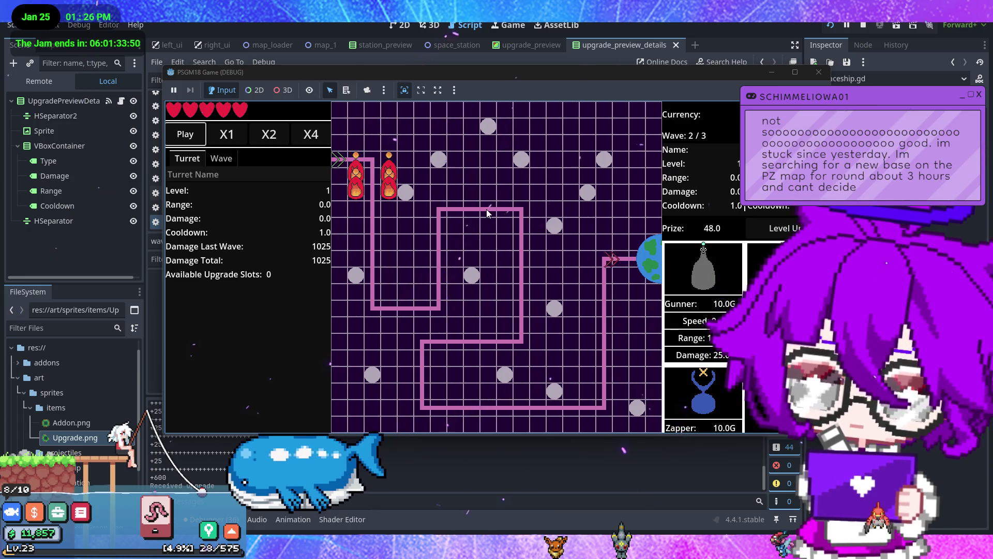
click(818, 72)
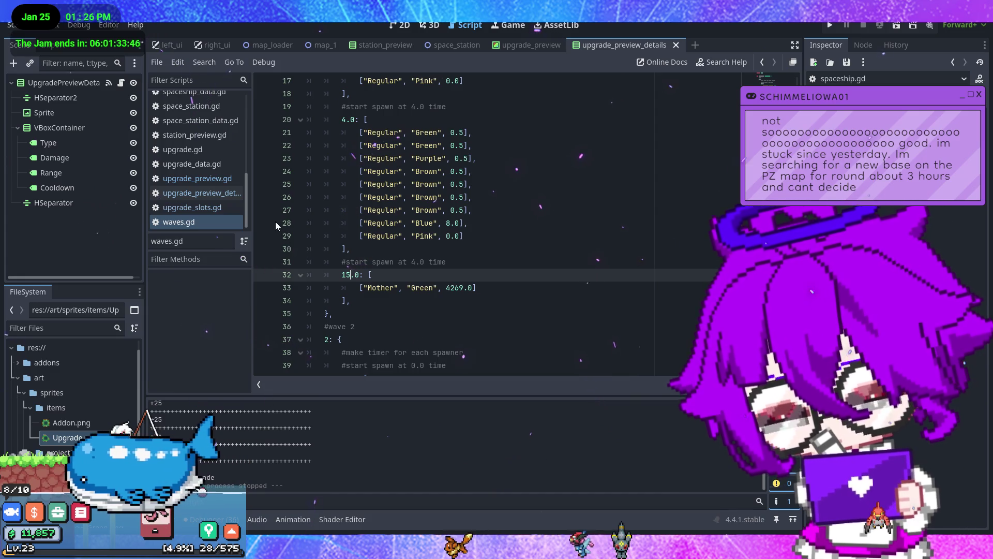
Step: Look over upgrade_slots.gd, then step through wave 1's spawn entries in waves.gd down to the Mother entry
click(201, 212)
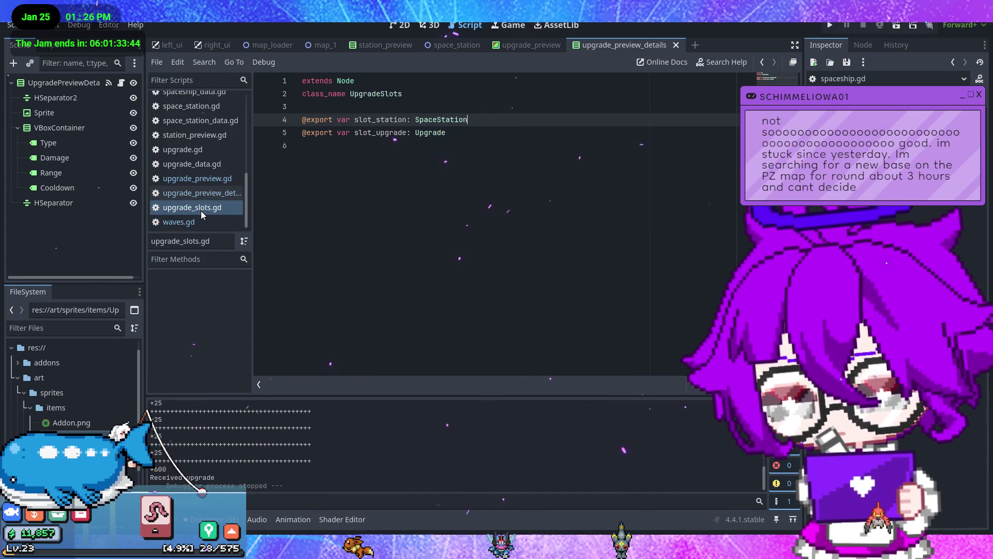
click(181, 222)
scroll(362, 216, up, 4)
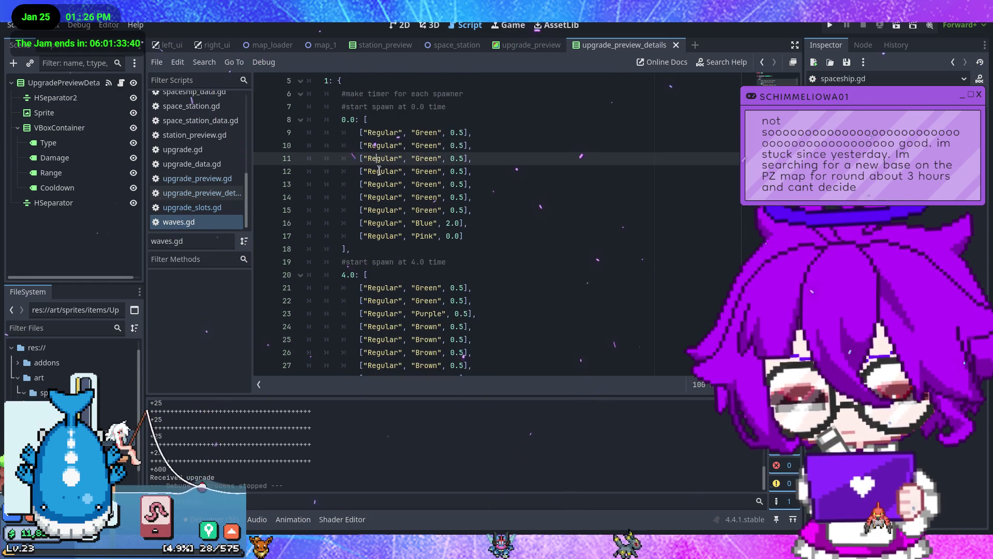
click(380, 186)
key(Down)
key(Down)
key(Down)
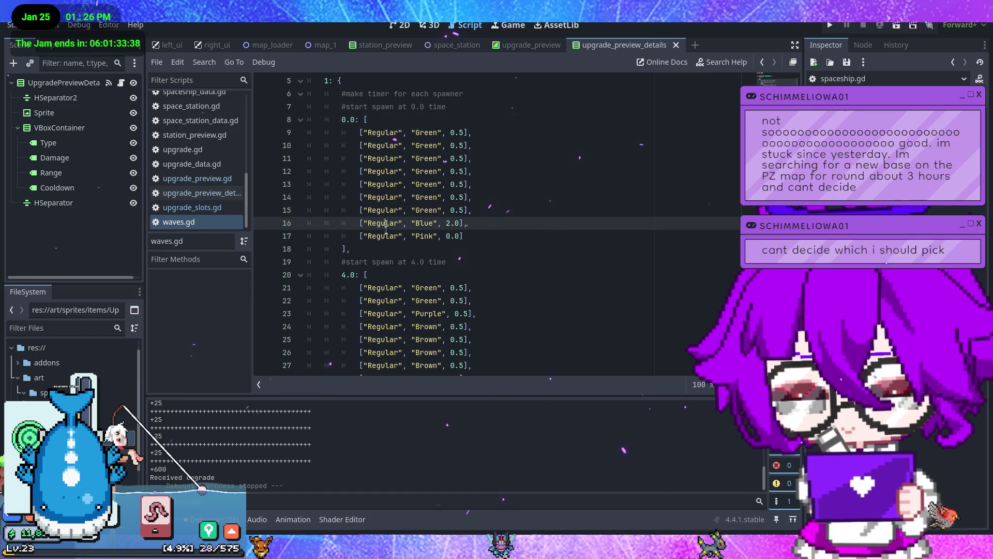
scroll(384, 238, down, 1)
key(Down)
key(Down)
key(Down)
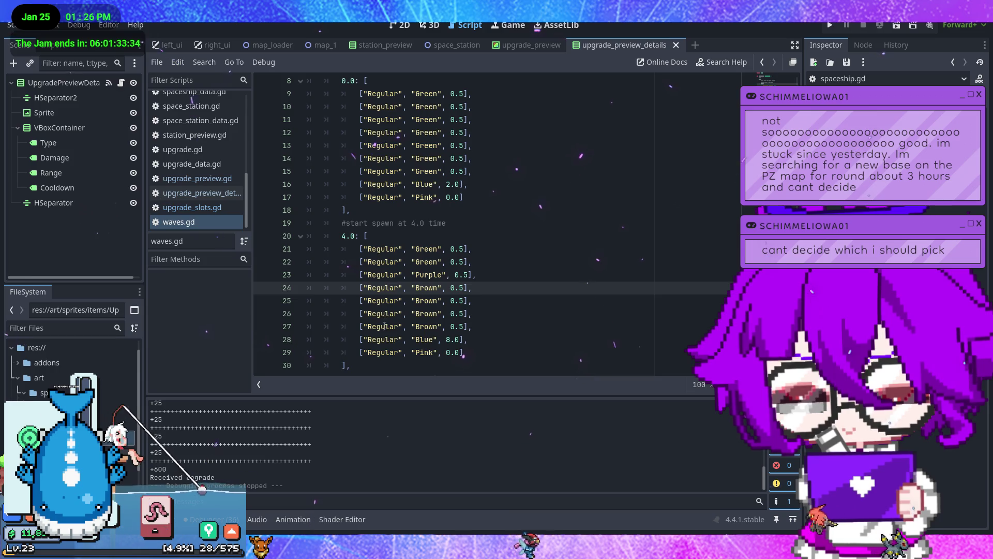
key(Down)
key(Down)
key(Down)
scroll(395, 266, down, 4)
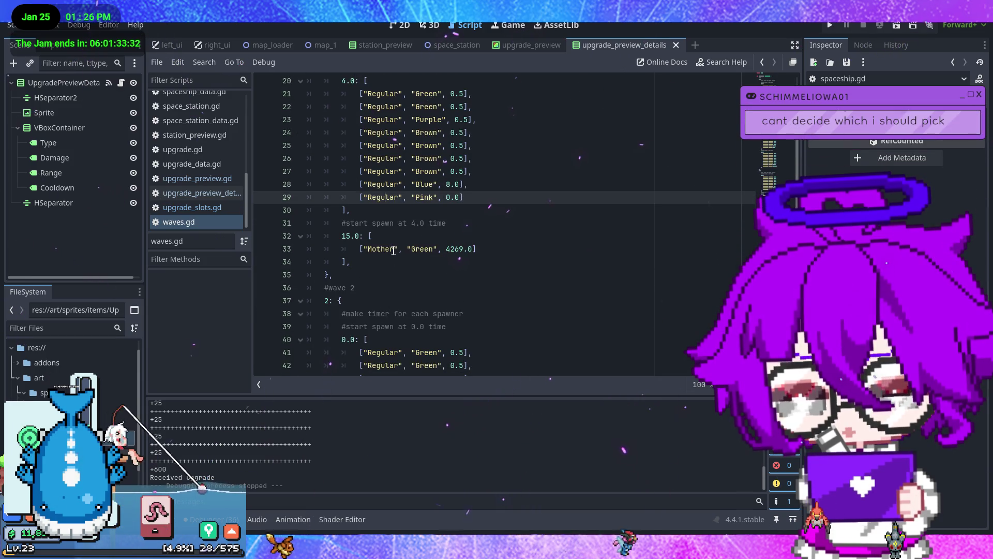
click(394, 250)
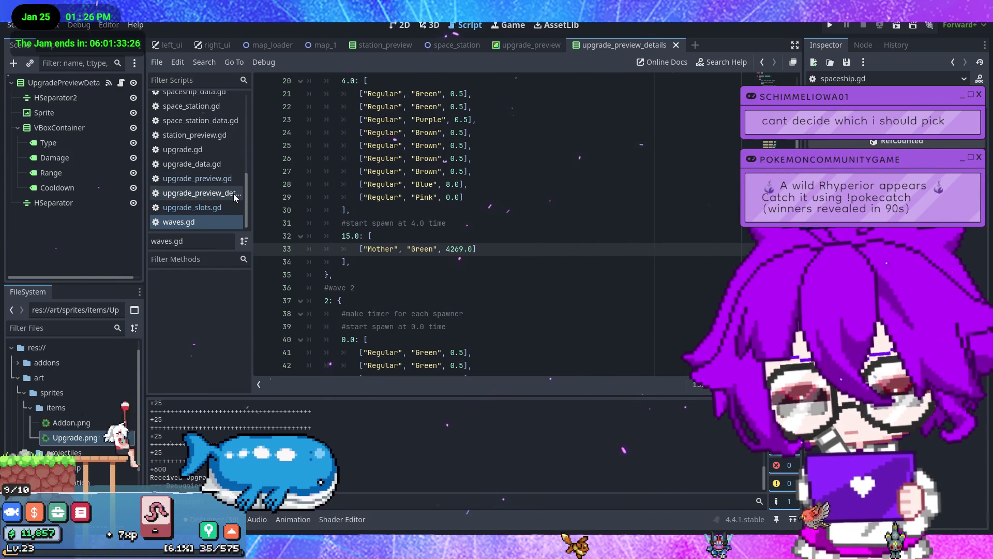
scroll(233, 194, up, 2)
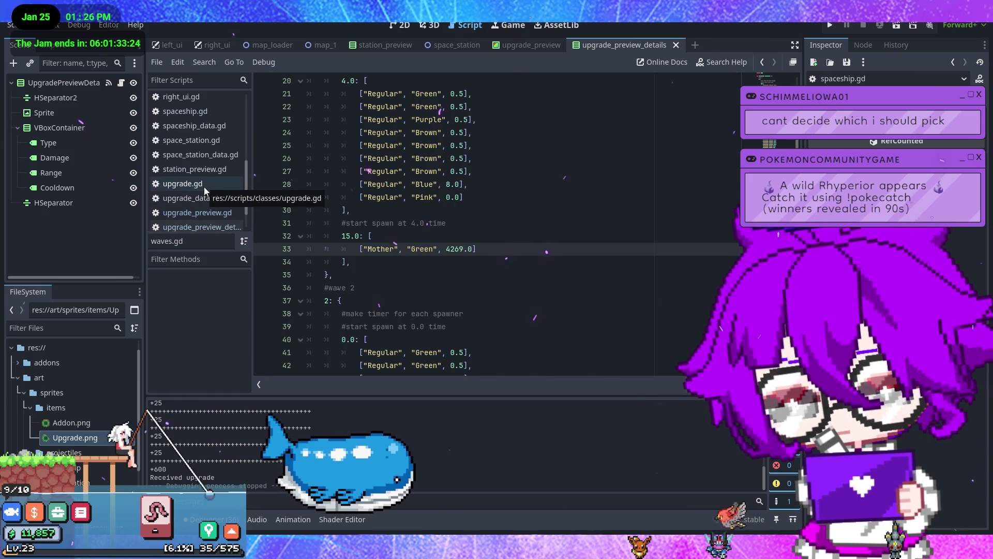
scroll(197, 155, up, 1)
Step: Open spaceship.gd and launch the game again
click(184, 128)
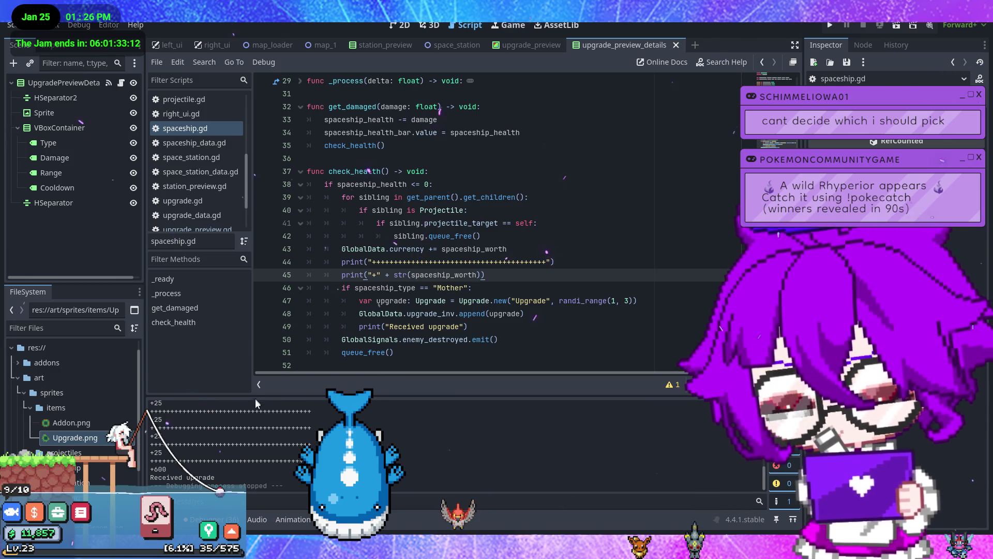
scroll(266, 431, up, 3)
scroll(266, 440, up, 2)
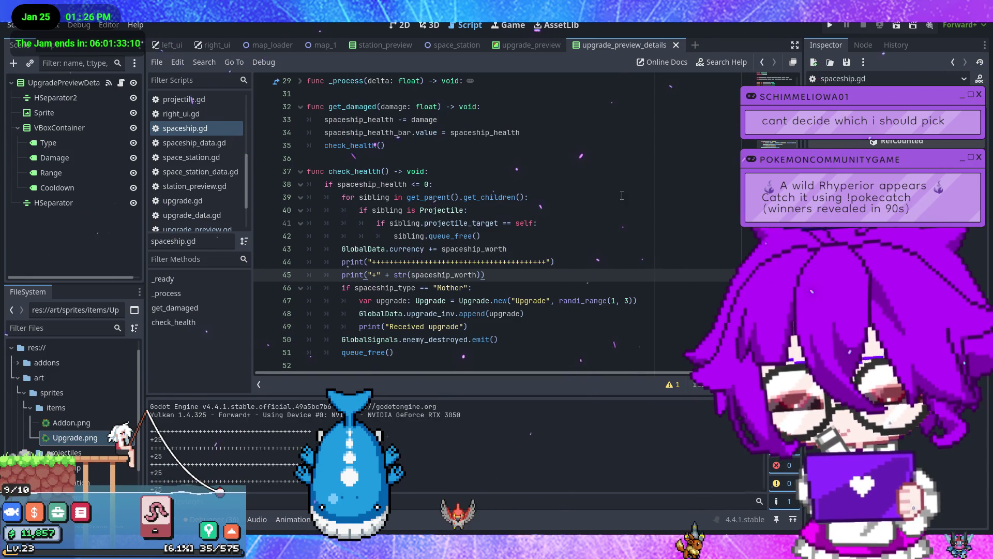
click(830, 27)
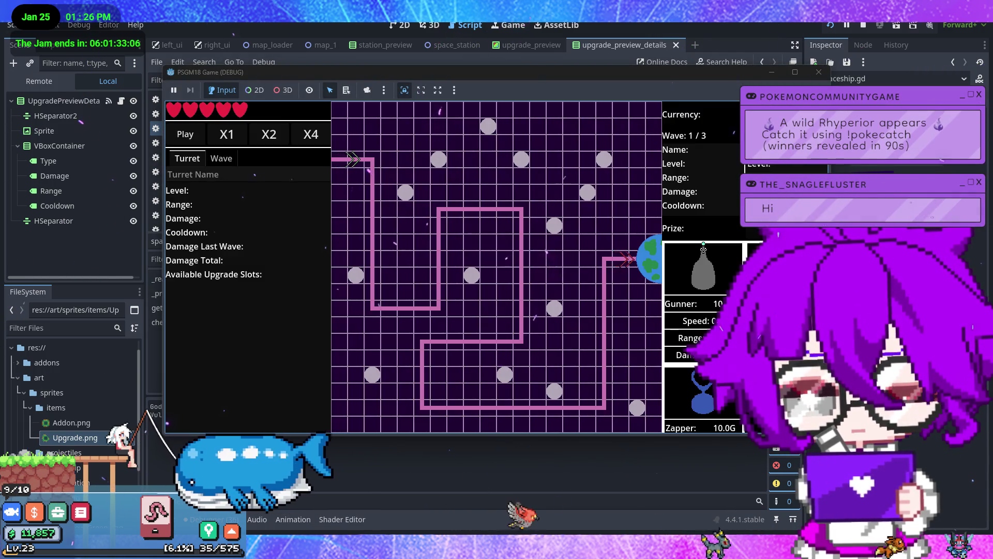
Step: Place four fire turrets in two rows around the path start, then cancel placement
click(355, 171)
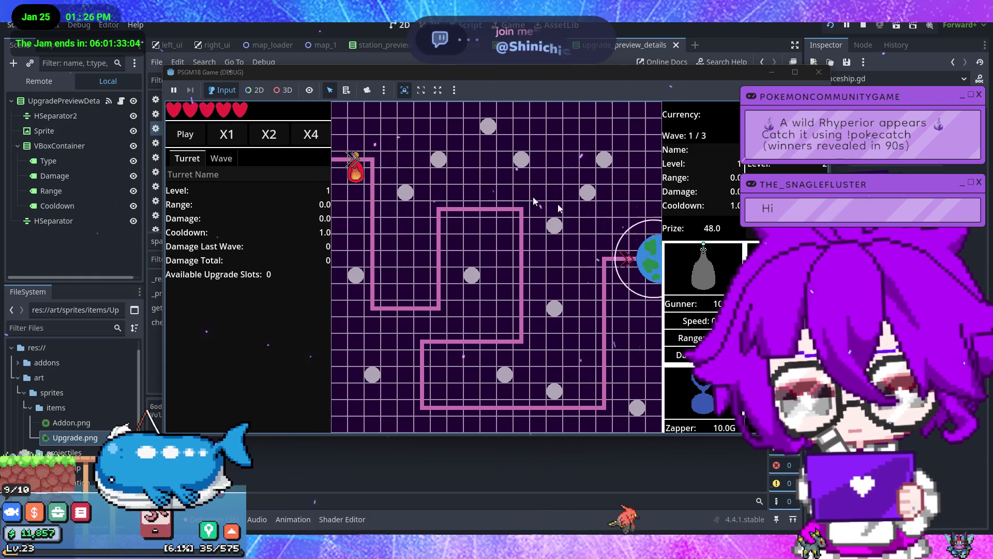
click(389, 175)
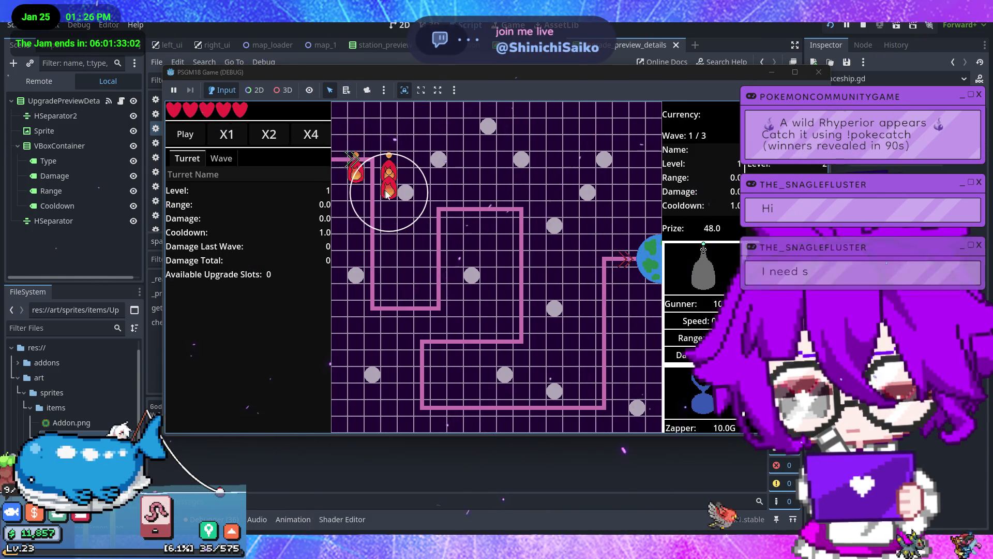
click(389, 190)
click(356, 190)
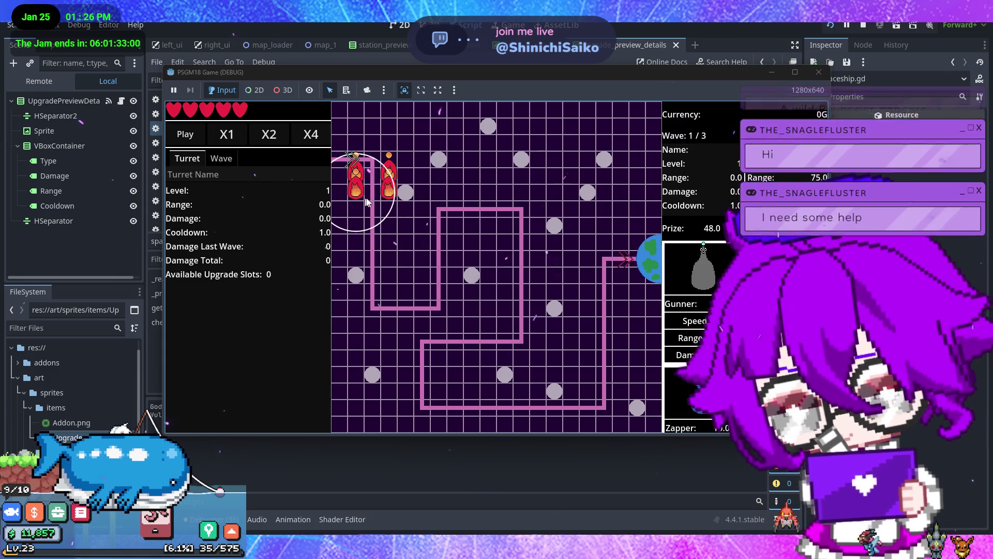
right_click(479, 194)
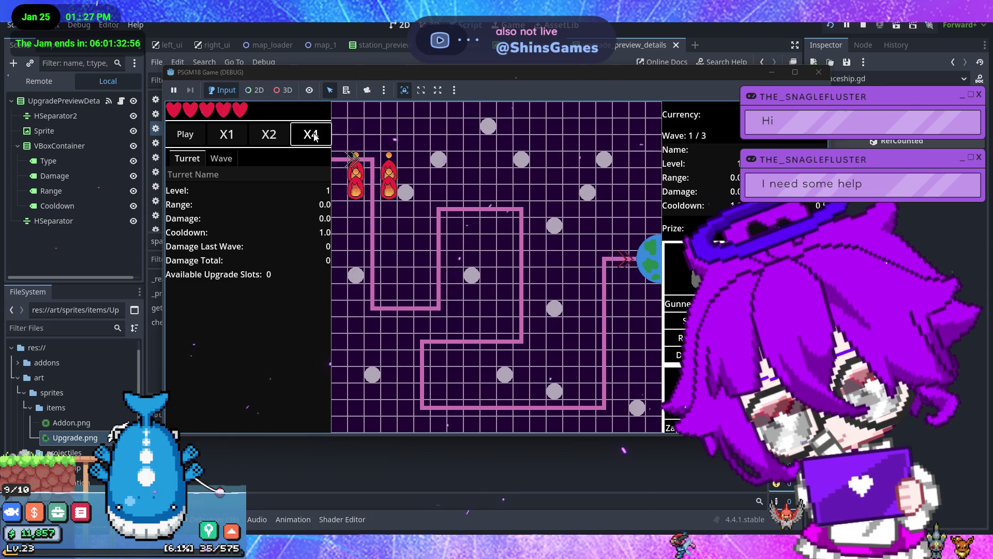
Step: Check the script behind the game, bring the game back, then close the game window
key(F8)
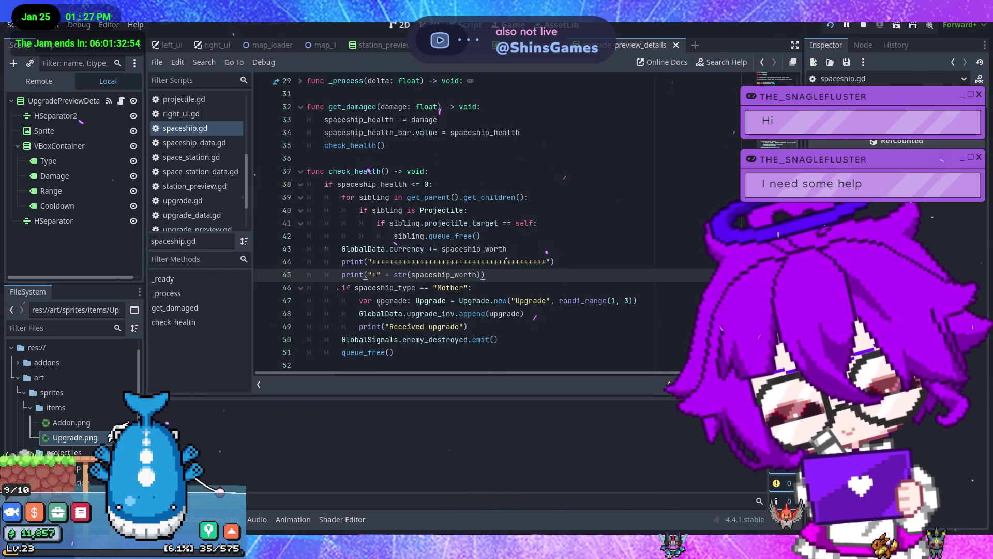
key(F5)
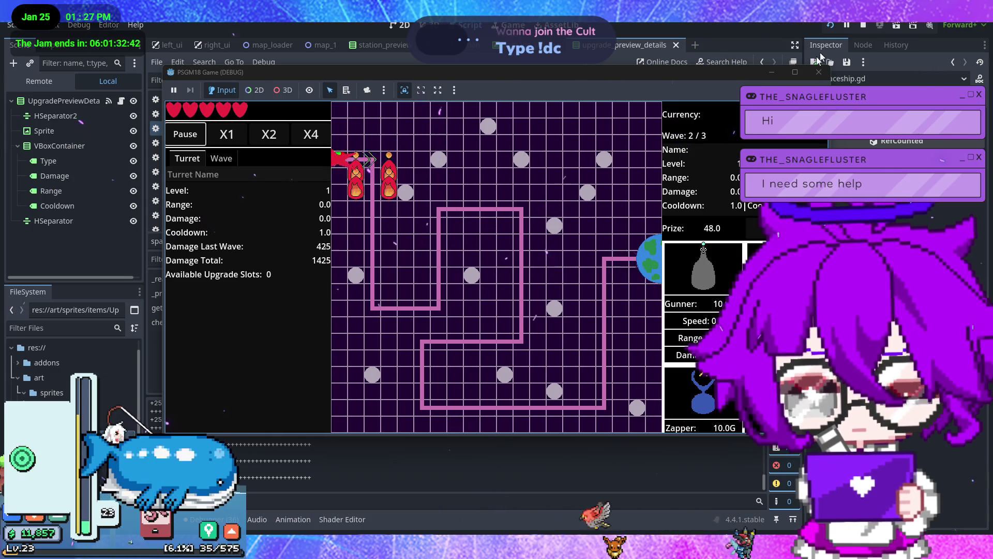
click(819, 72)
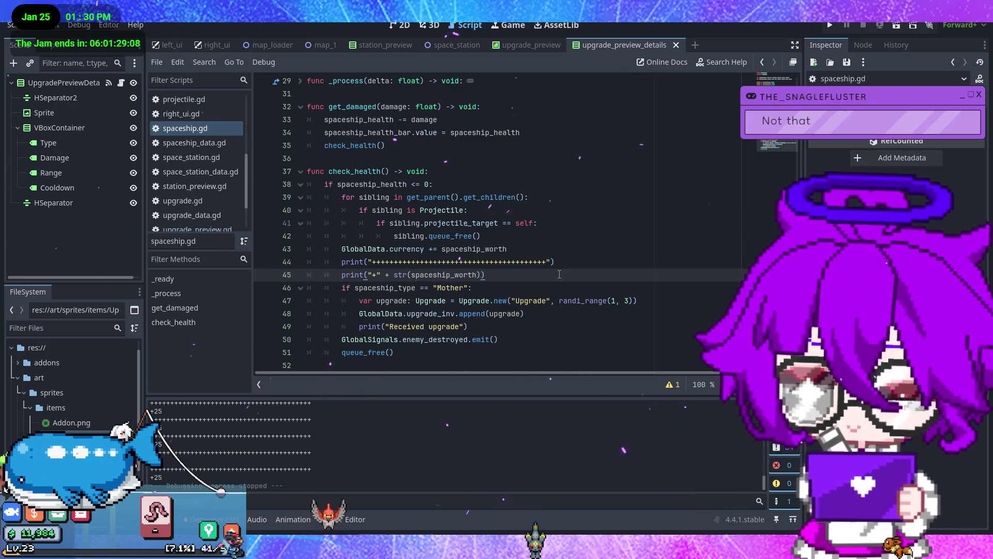
Step: Launch the game with F5 to test the Mother ship upgrade reward
key(F5)
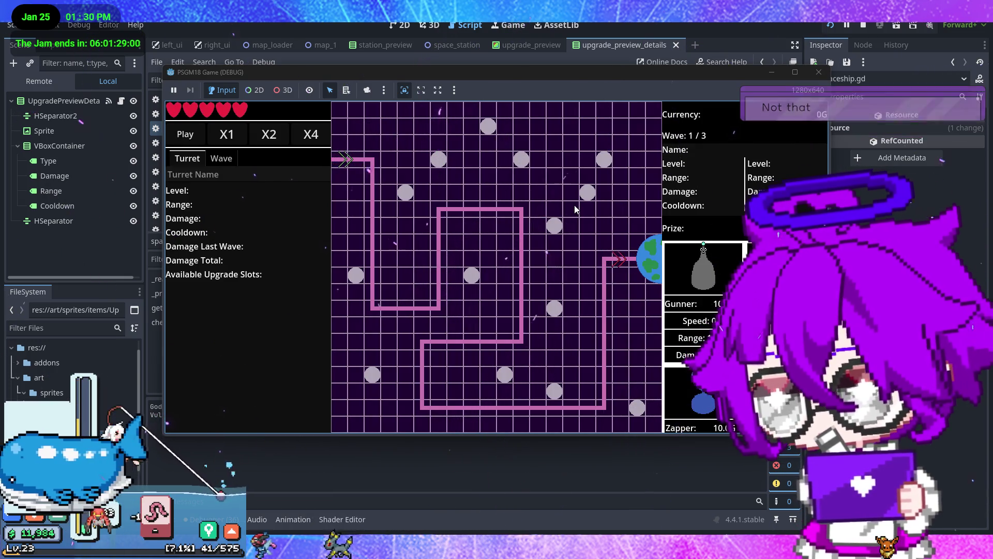
Step: Place two red turrets beside the path, check the output log during the wave, then stop the game
mouse_move(704, 269)
mouse_down()
mouse_move(633, 276)
mouse_move(375, 174)
mouse_move(393, 180)
mouse_up()
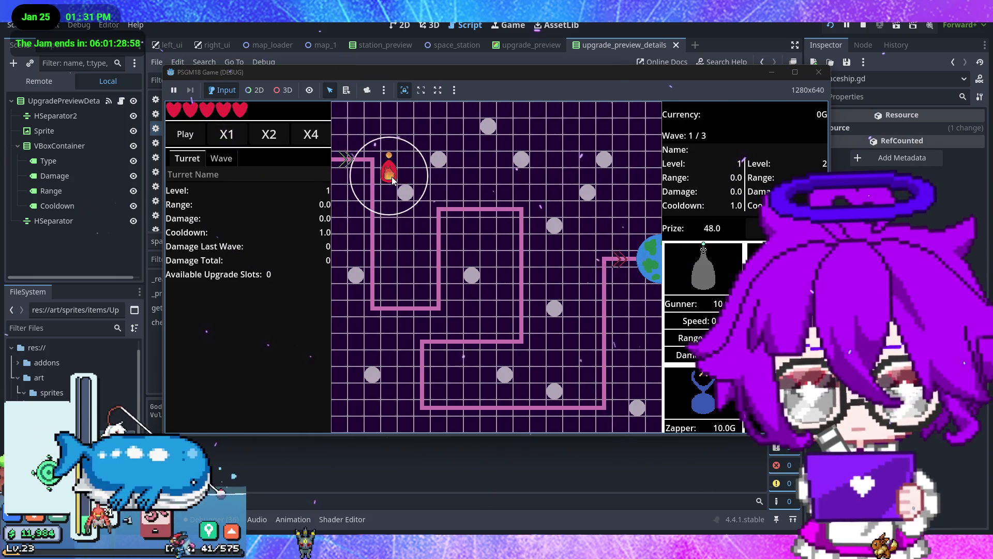
click(392, 179)
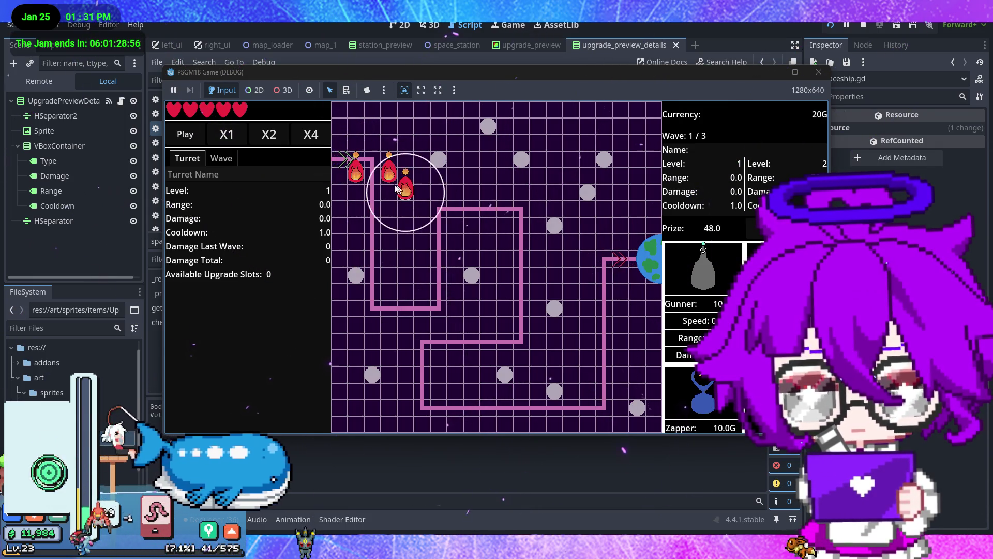
click(393, 193)
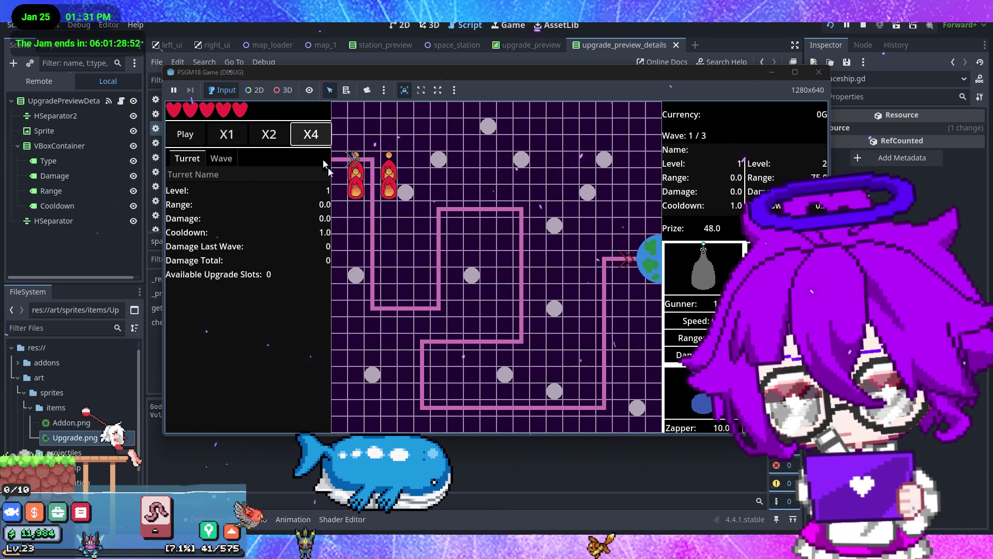
click(583, 467)
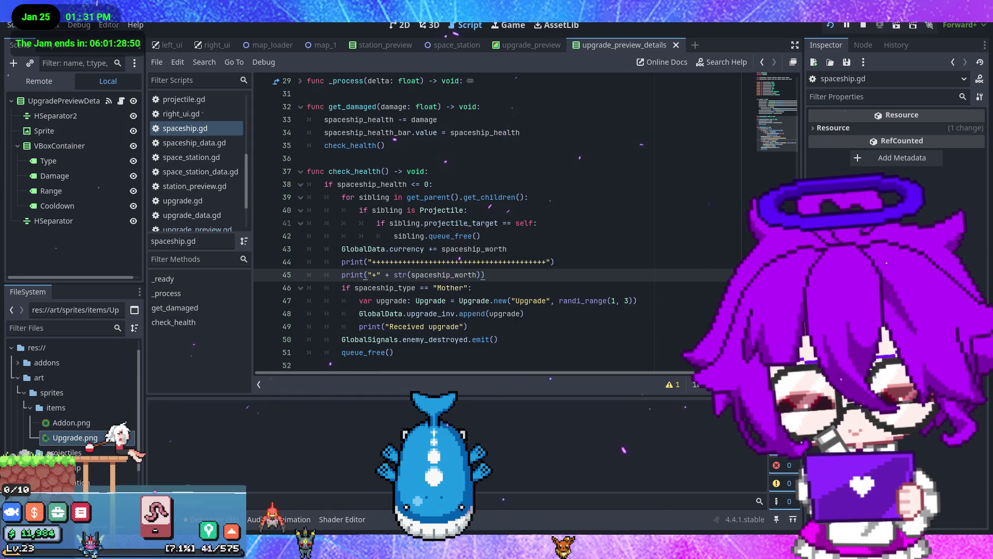
click(671, 521)
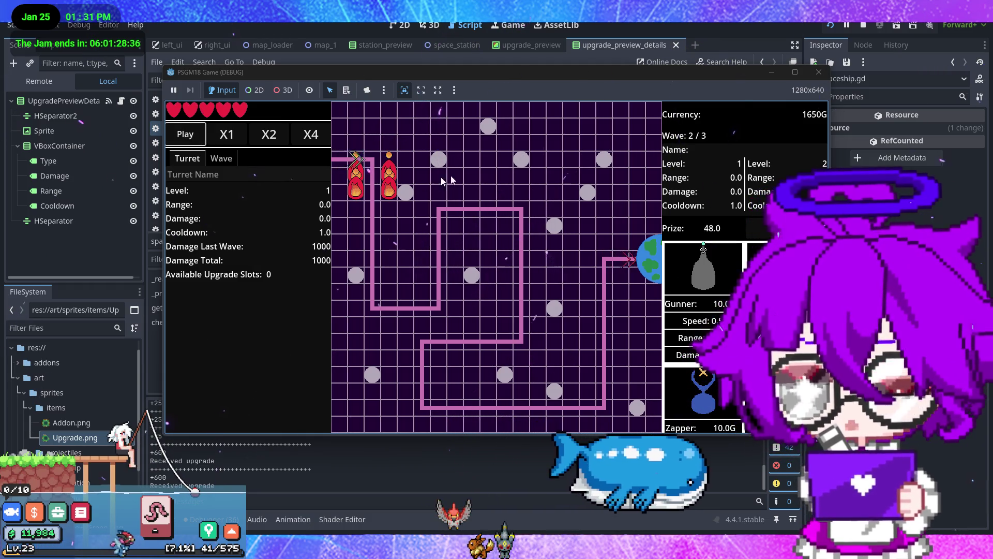
click(812, 77)
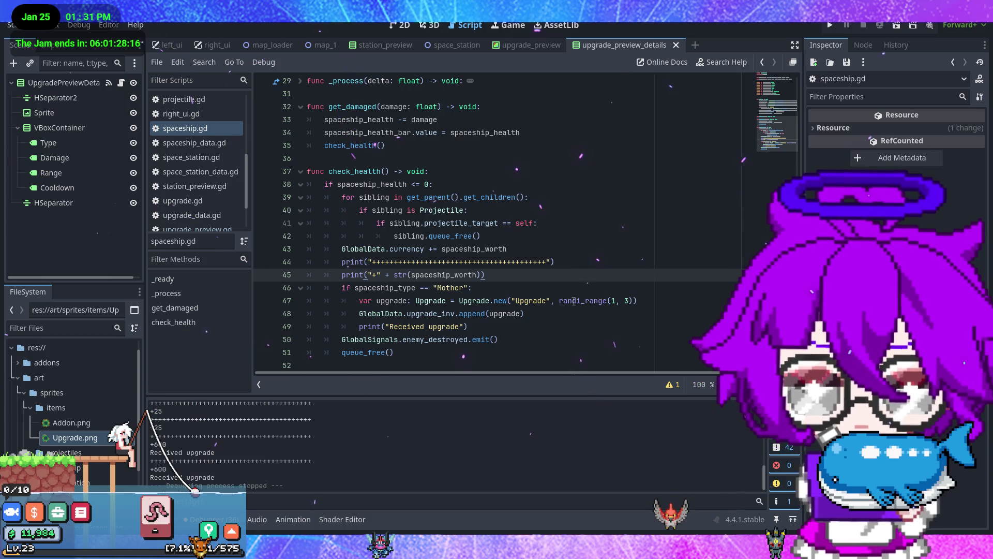
Step: On line 47, index spaceship_loottable with randi_range bounded by spaceship_loottable.size()
click(560, 301)
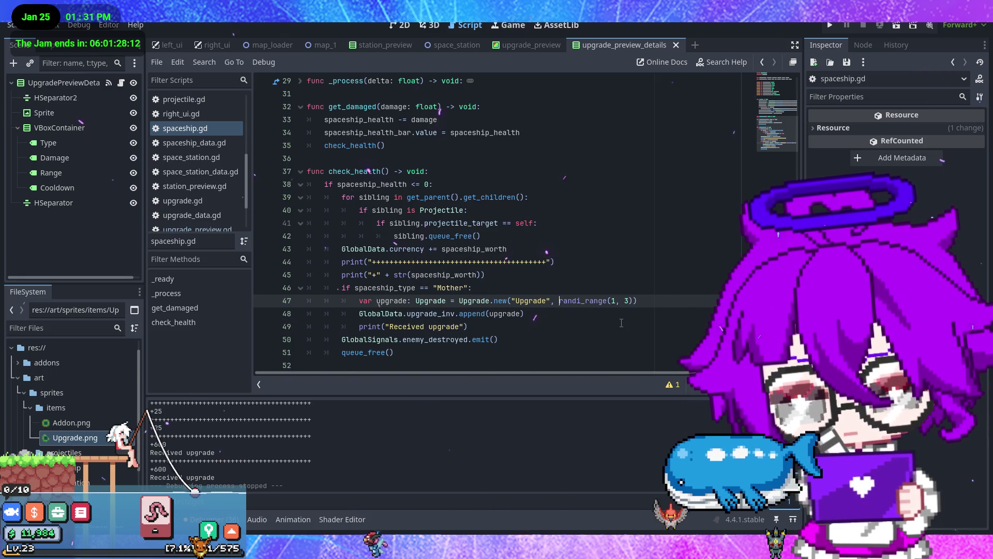
scroll(621, 323, up, 4)
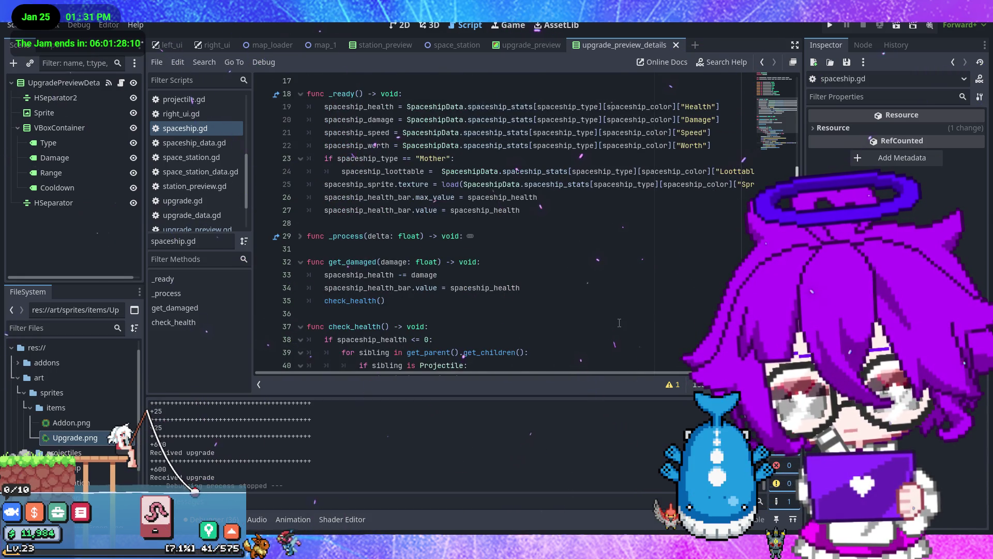
scroll(619, 323, down, 4)
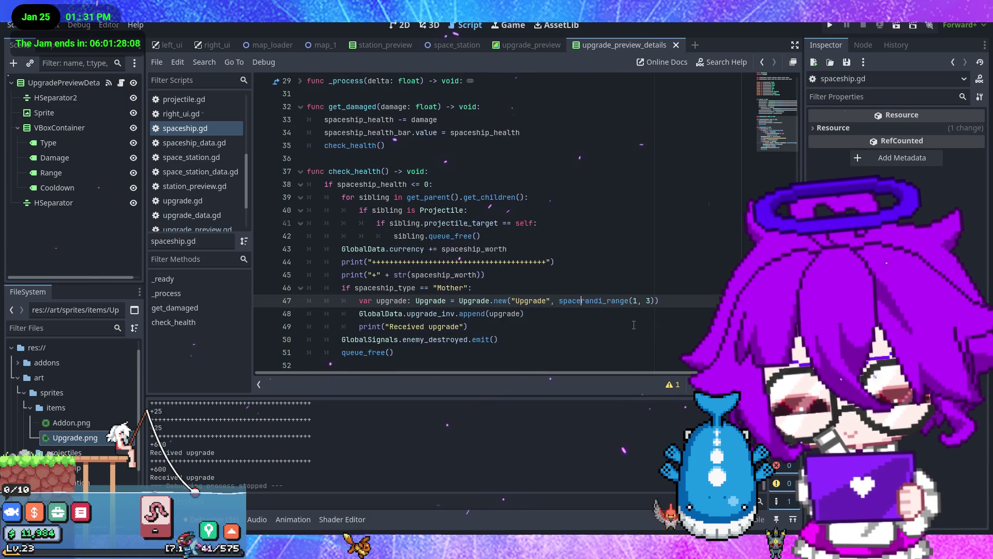
key(Down)
key(Down)
key(Down)
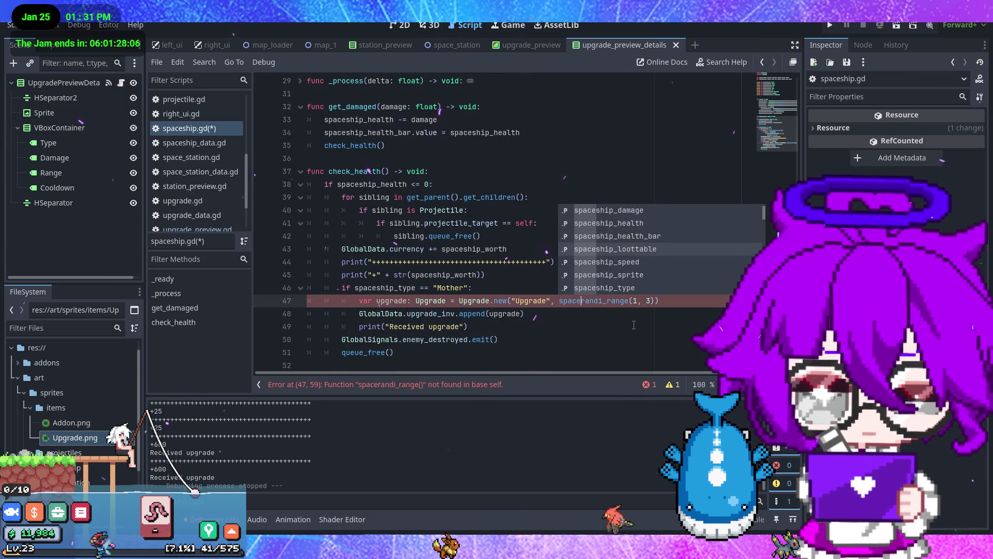
key(Escape)
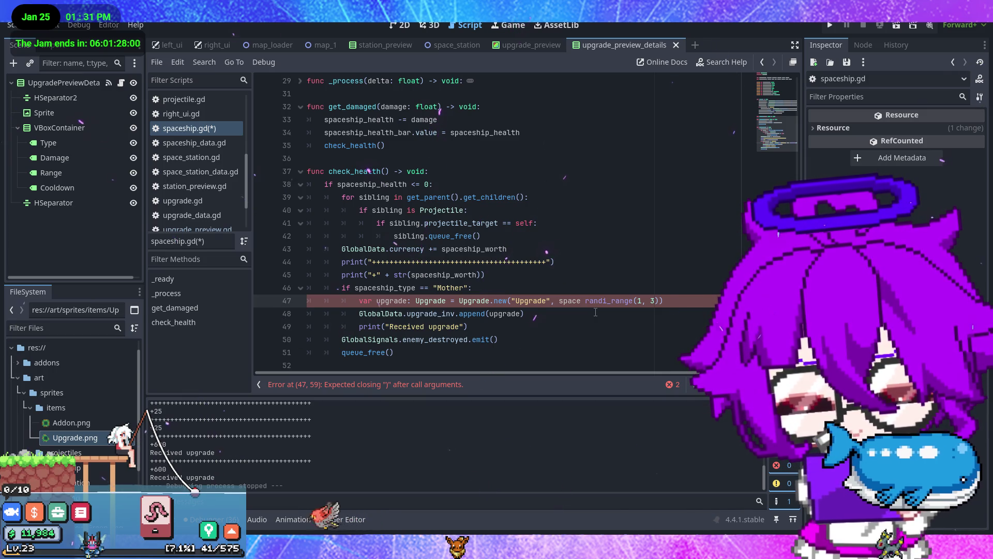
key(ctrl+space)
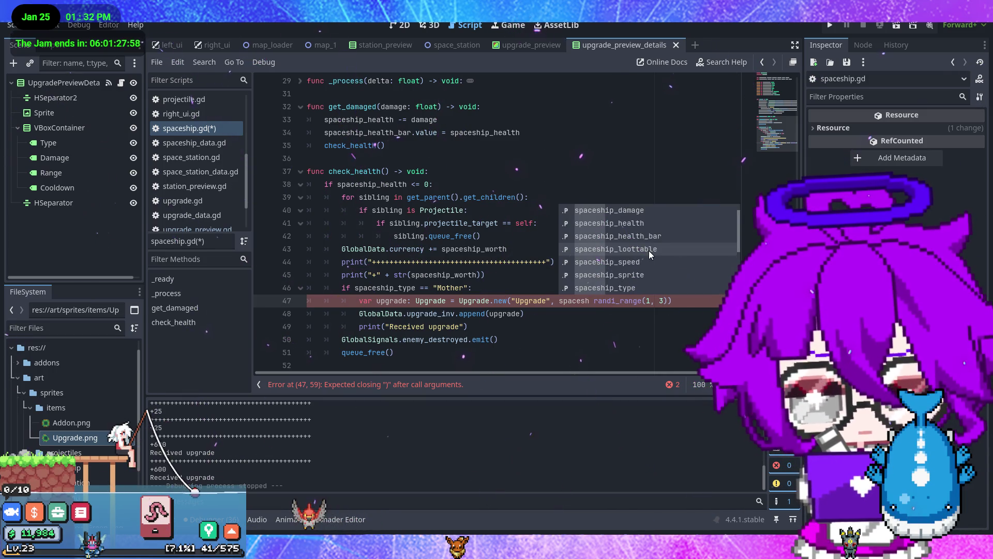
click(651, 250)
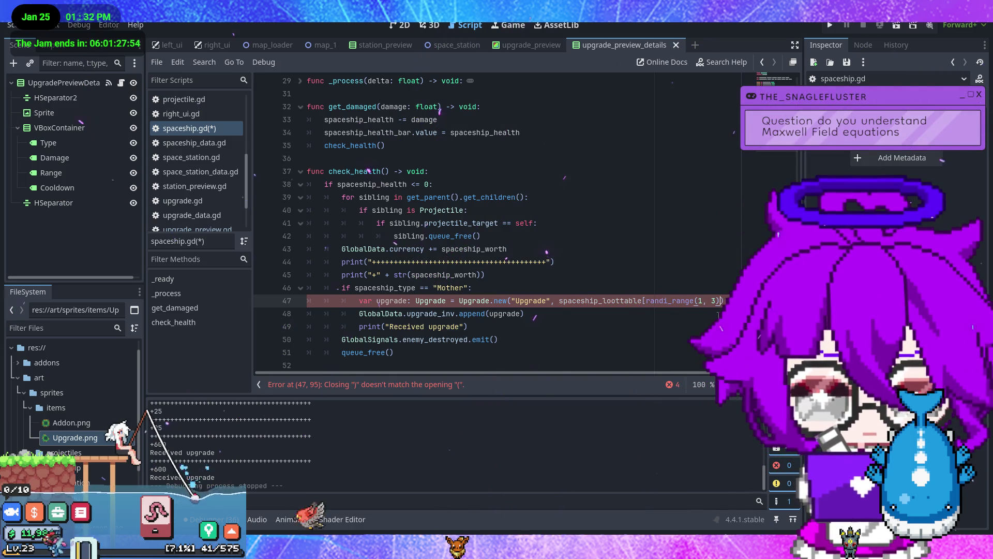
text(])
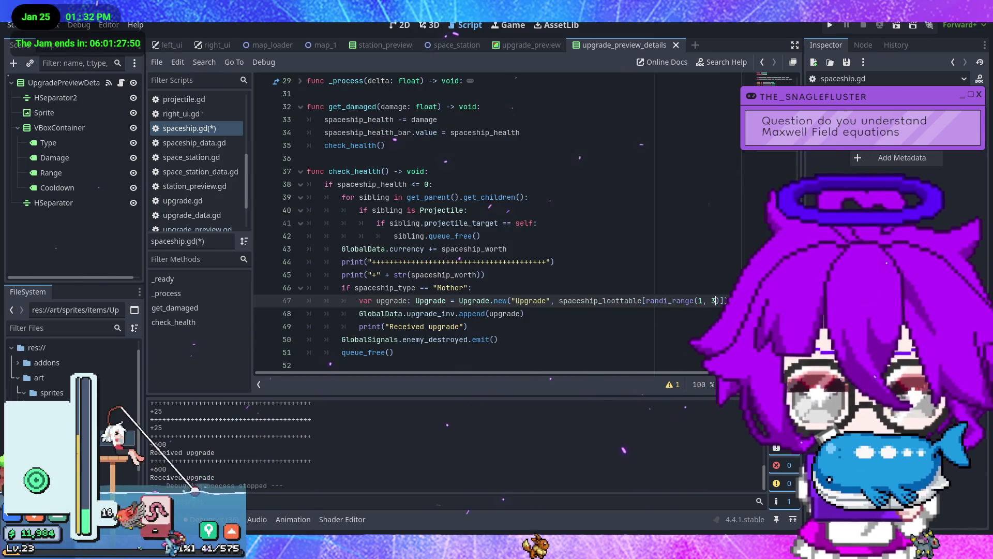
key(BackSpace)
text(sp)
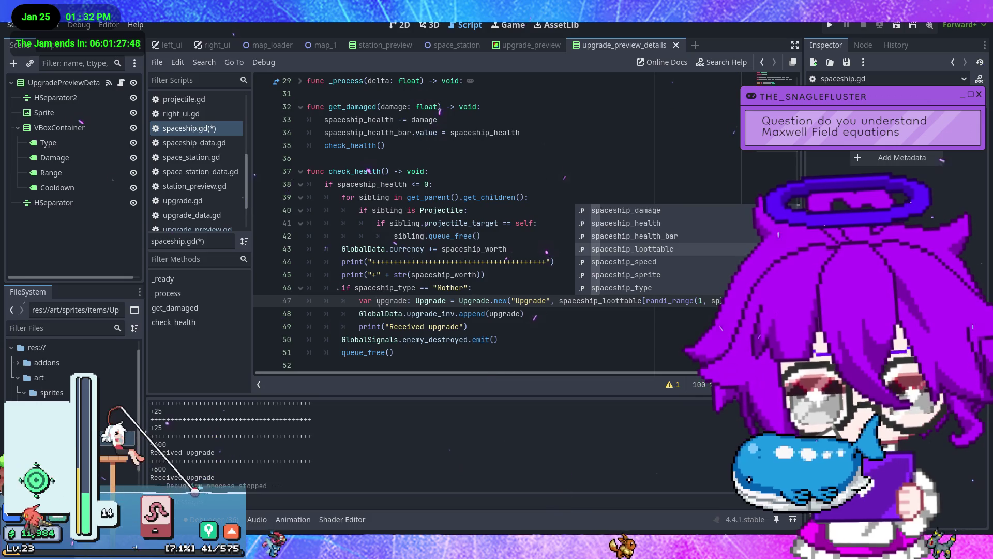
click(698, 251)
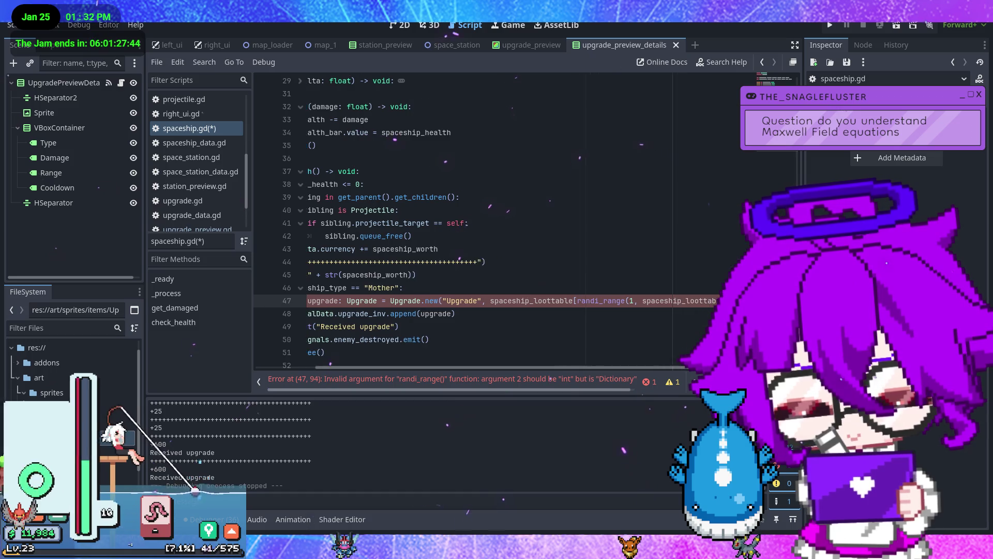
text(.si)
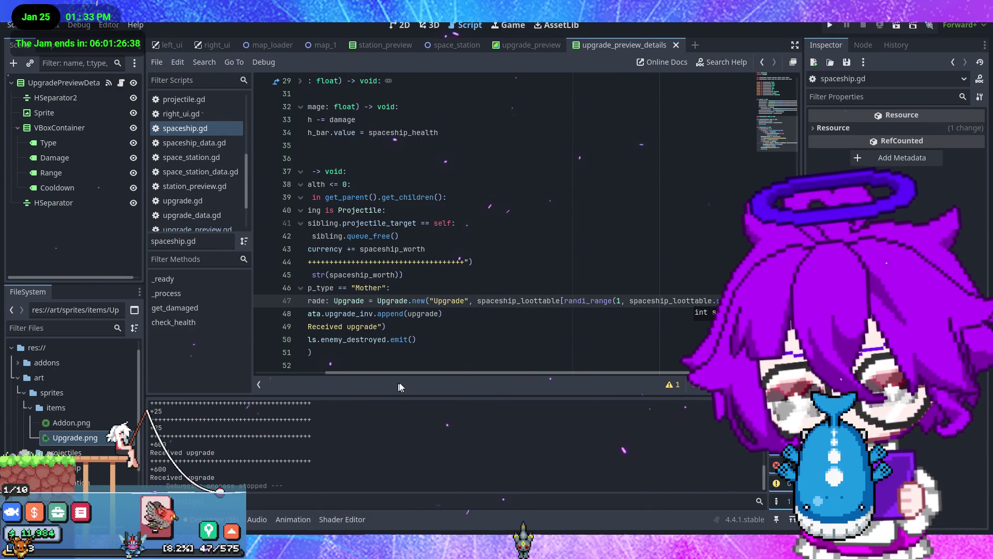
Step: Review lines 37–51 of check_health and position the caret after the print on line 44
scroll(411, 375, left, 3)
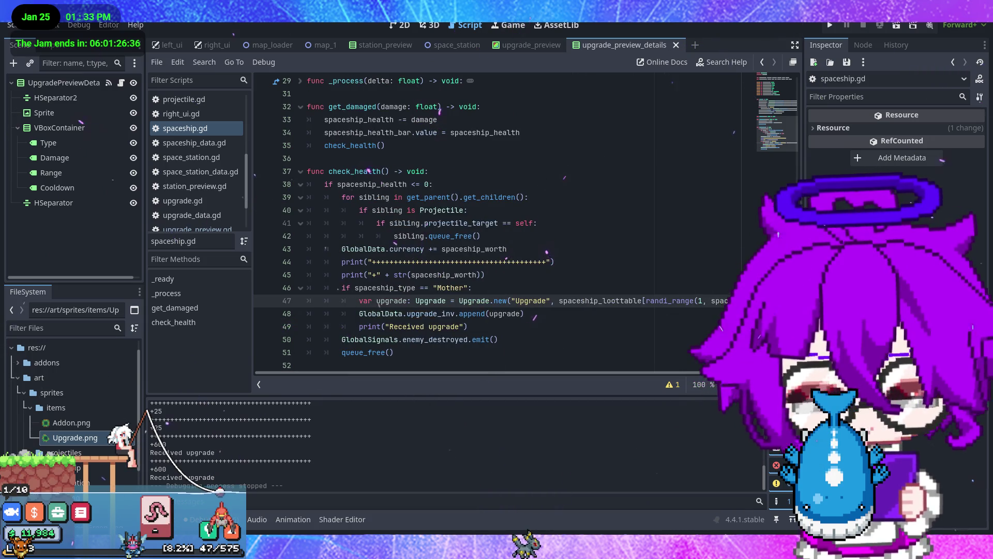
click(491, 350)
scroll(490, 351, down, 1)
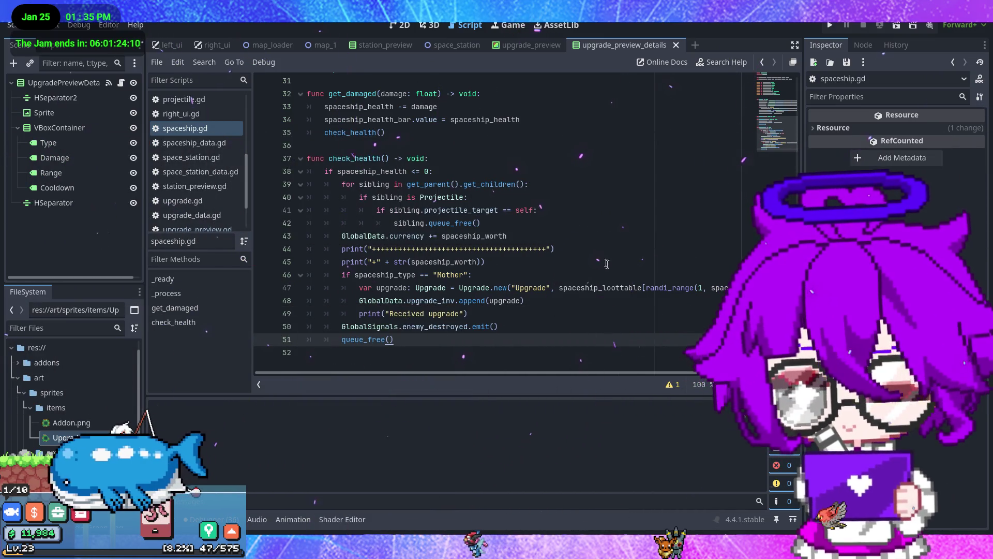
click(595, 252)
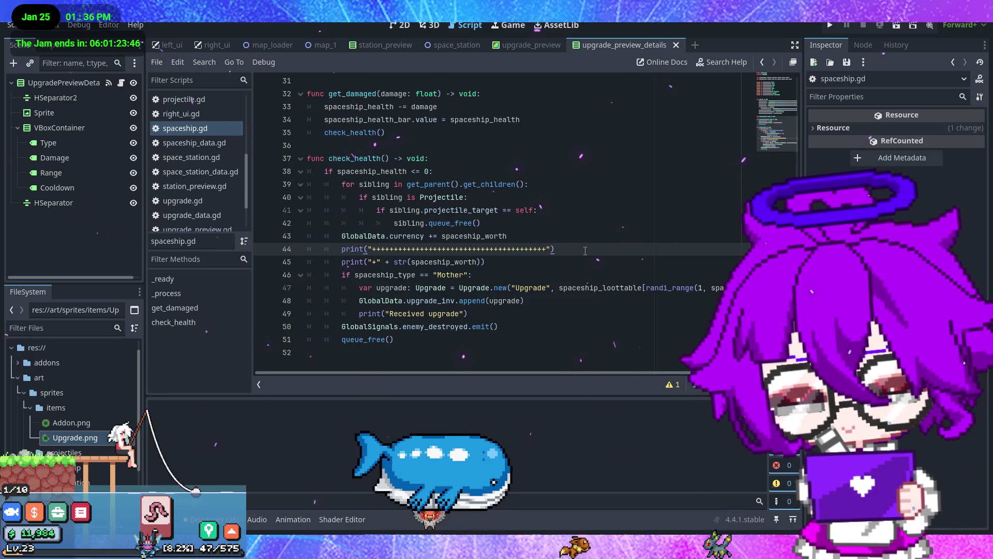
click(577, 300)
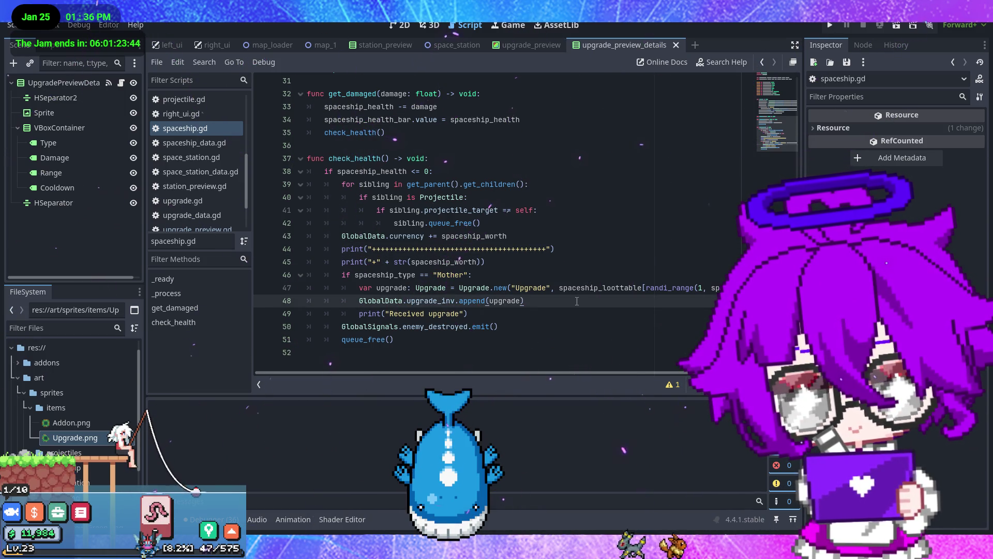
mouse_move(597, 374)
mouse_down()
mouse_move(649, 376)
mouse_move(569, 380)
mouse_move(493, 347)
mouse_up()
click(508, 314)
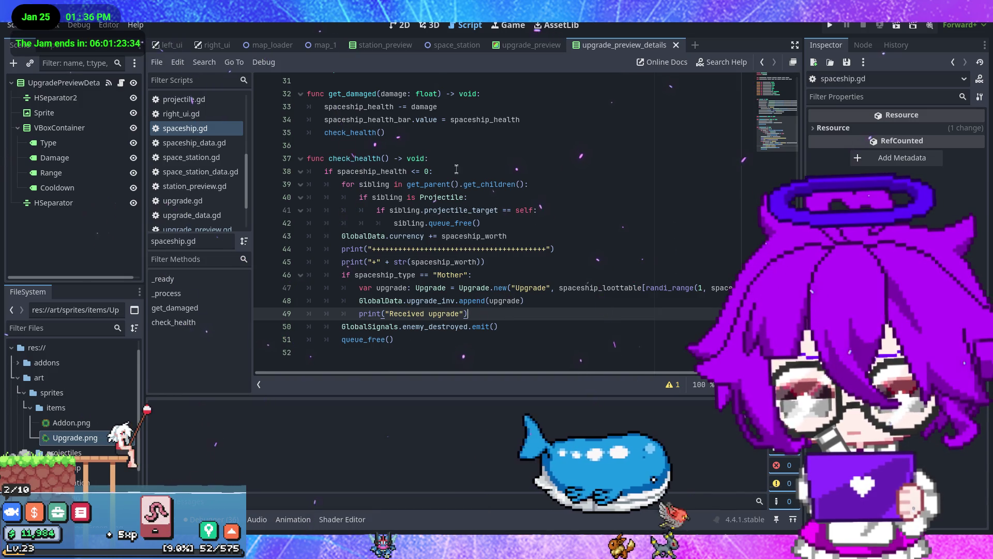
click(508, 158)
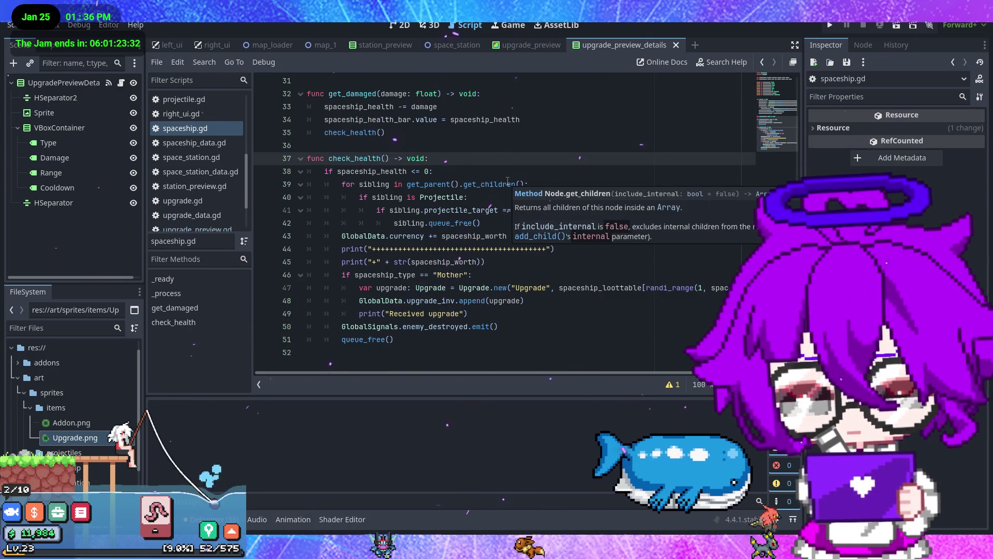
click(556, 250)
Step: Add print(spaceship_type) as line 45, save spaceship.gd, and run the project
key(Return)
text(print()
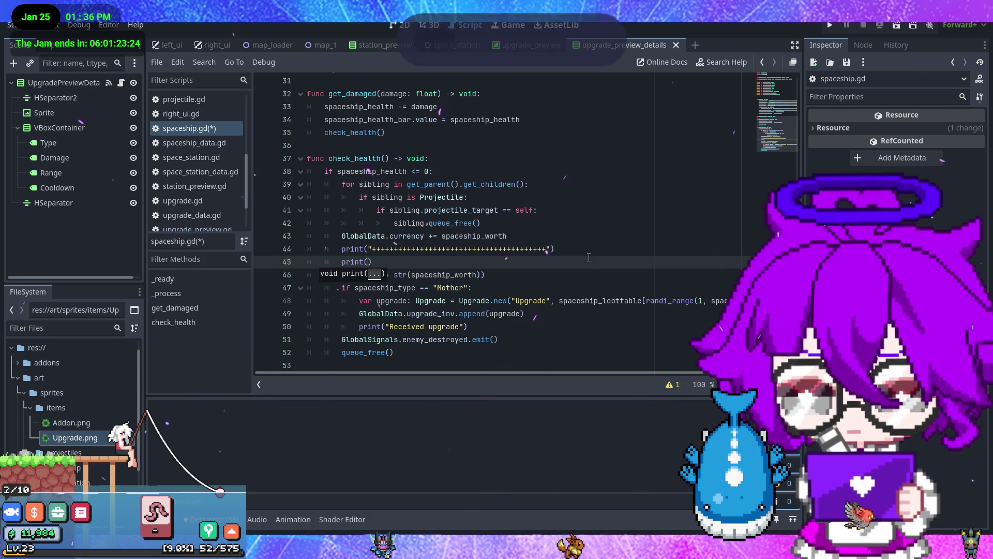
text(pace)
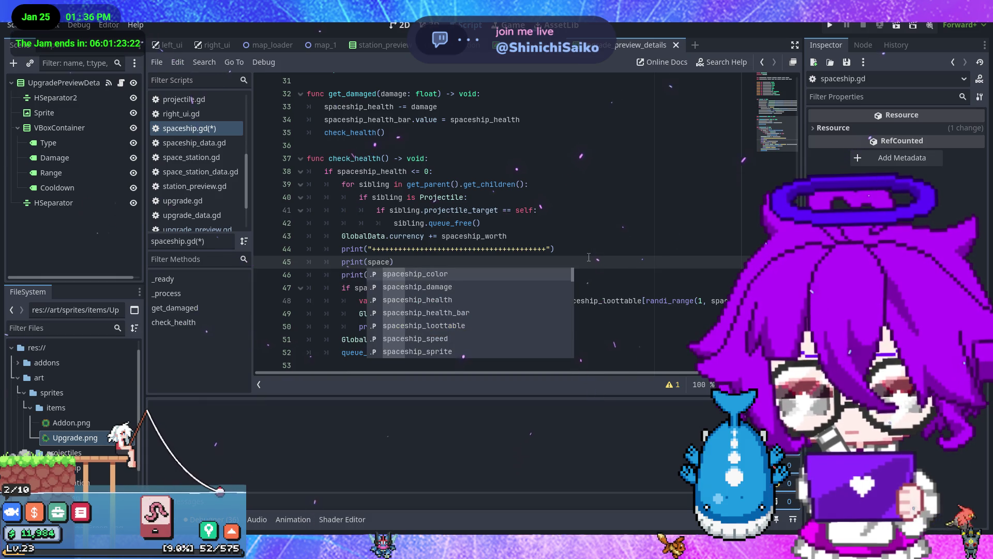
key(Left)
key(Left)
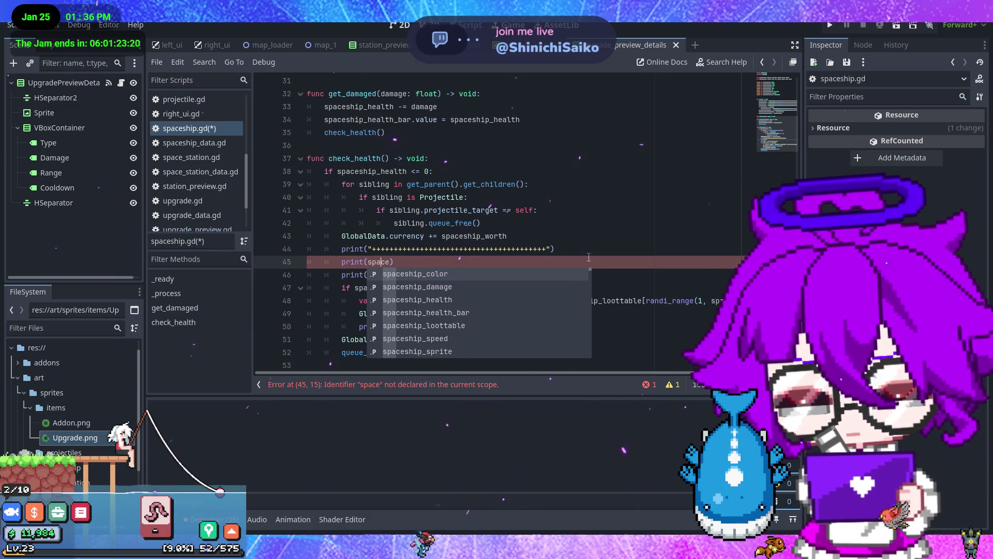
key(Down)
key(Down)
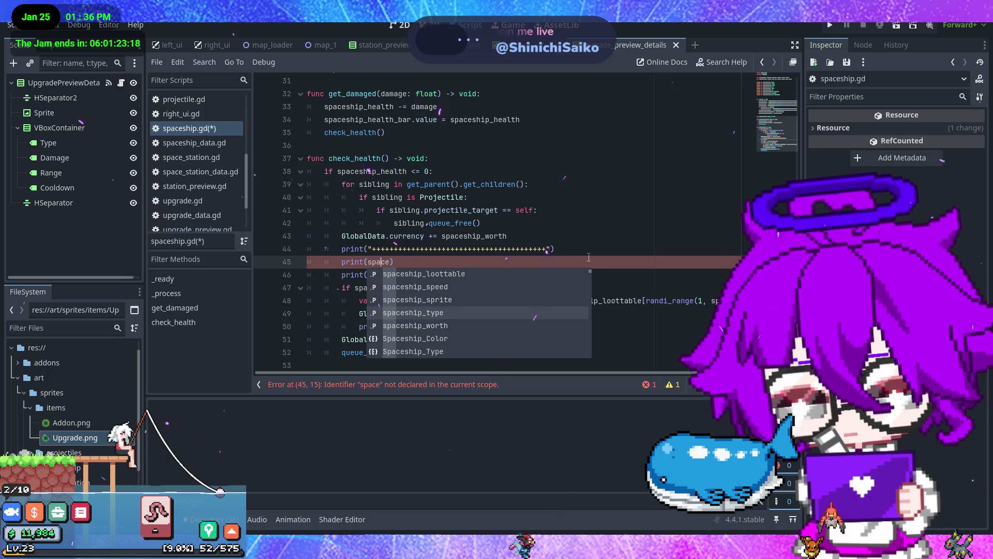
key(Down)
key(Return)
key(ctrl+s)
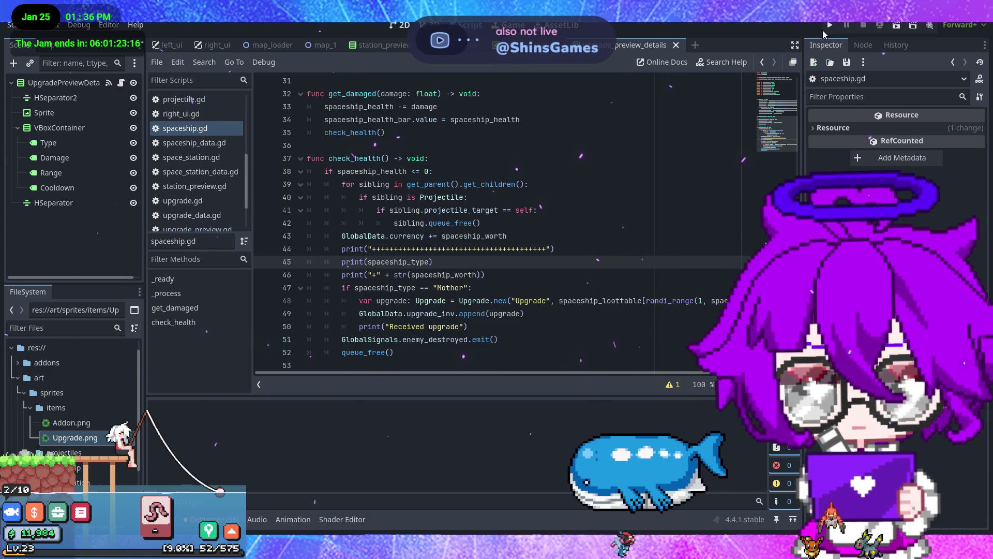
click(831, 26)
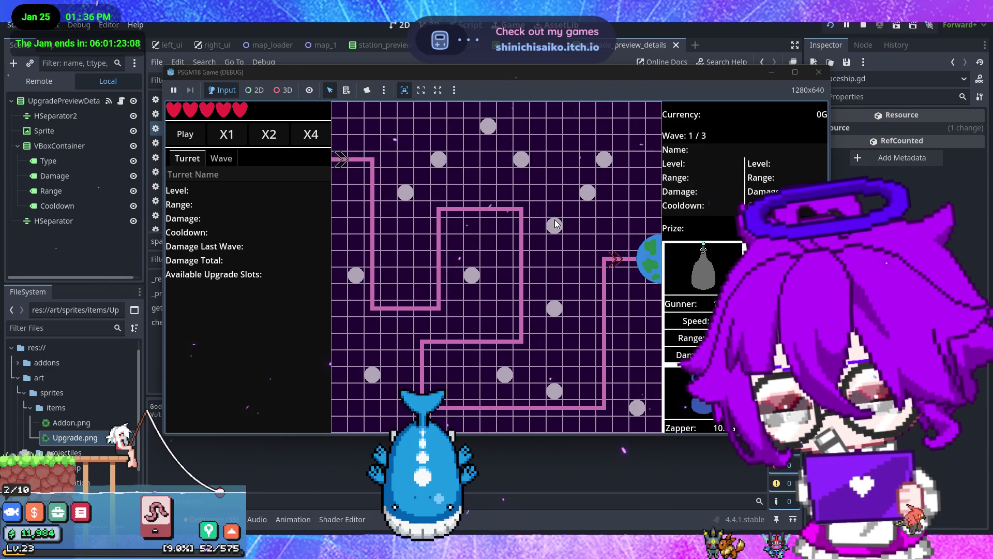
Step: Place red Gunner turrets near the path start and start the first wave until the debugger breaks
click(649, 261)
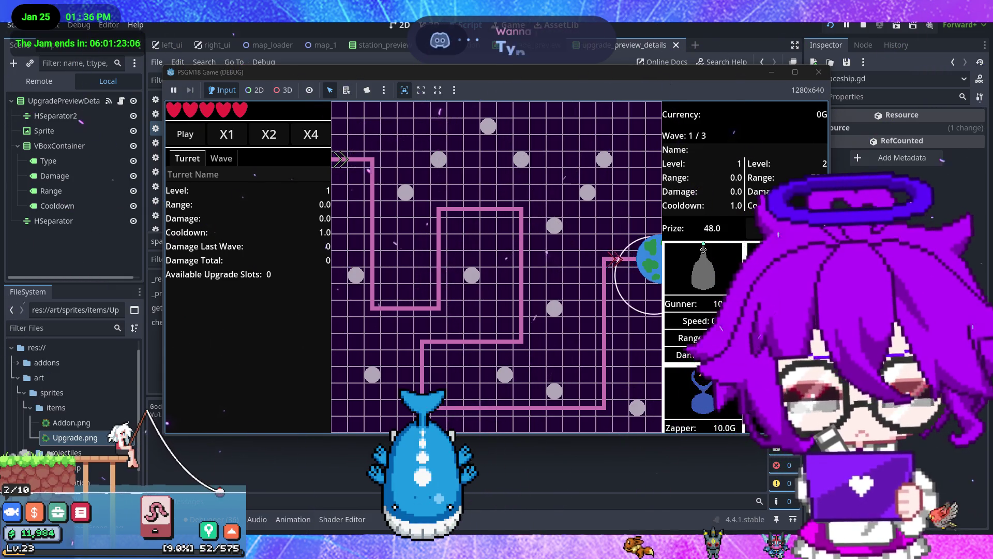
drag(703, 269, 386, 173)
drag(732, 256, 408, 194)
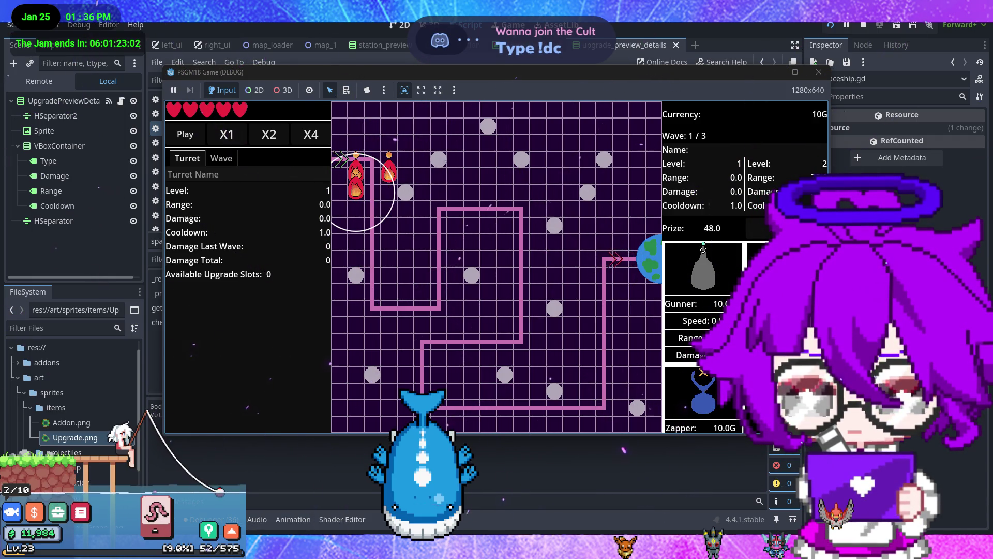
drag(357, 191, 396, 199)
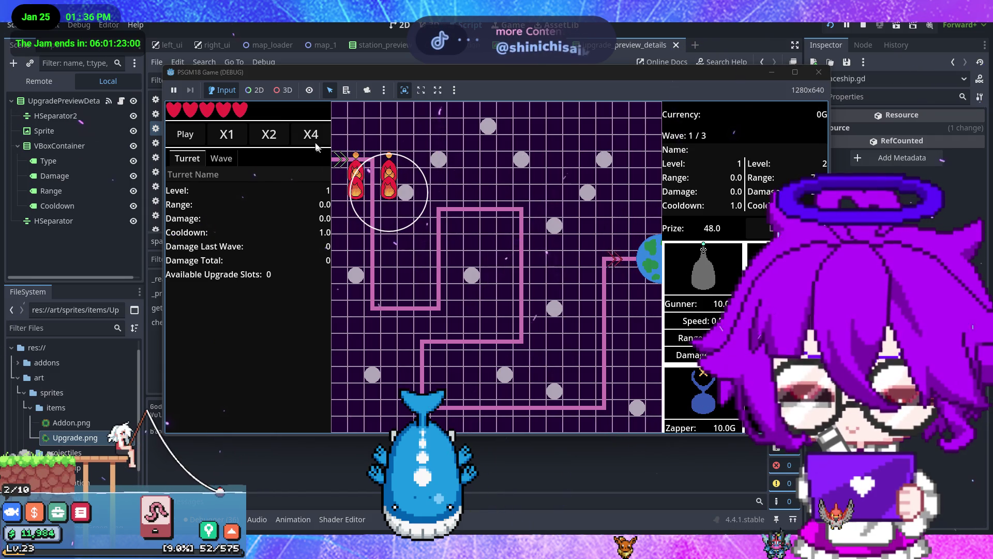
click(196, 141)
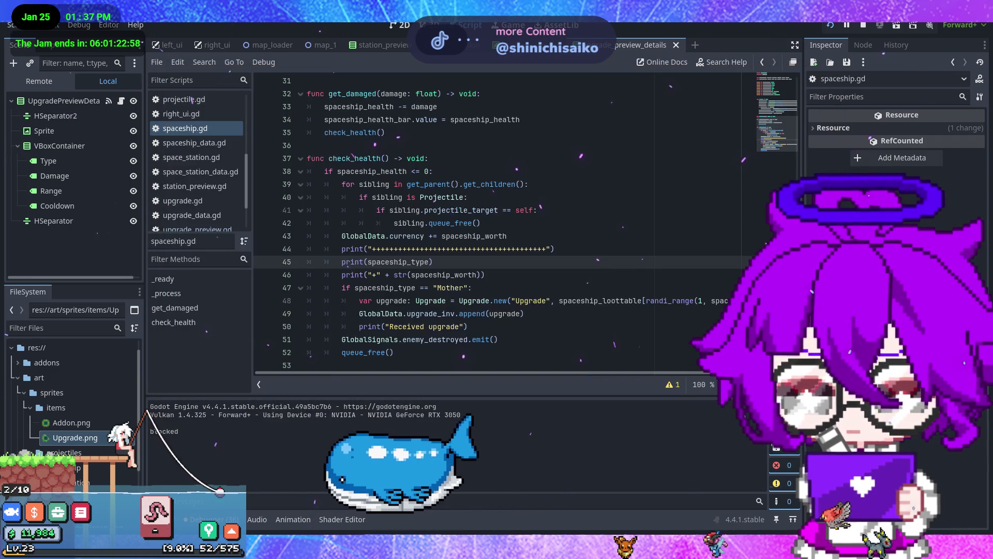
mouse_move(670, 537)
click(765, 455)
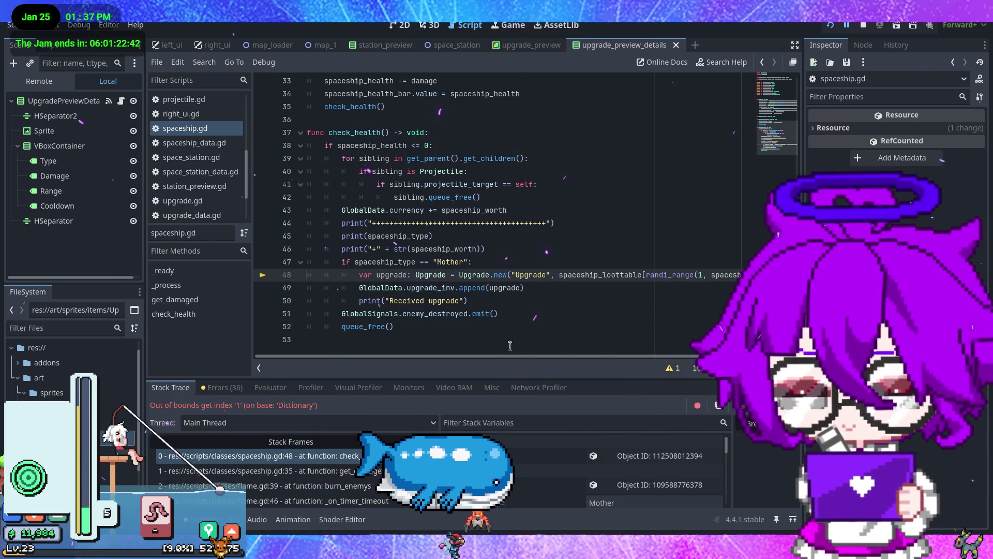
Step: Expand spaceship_loottable in Stack Variables to reveal its 'Upgrade' Array of size 3
mouse_move(542, 356)
mouse_down()
mouse_move(567, 356)
mouse_move(537, 356)
mouse_up()
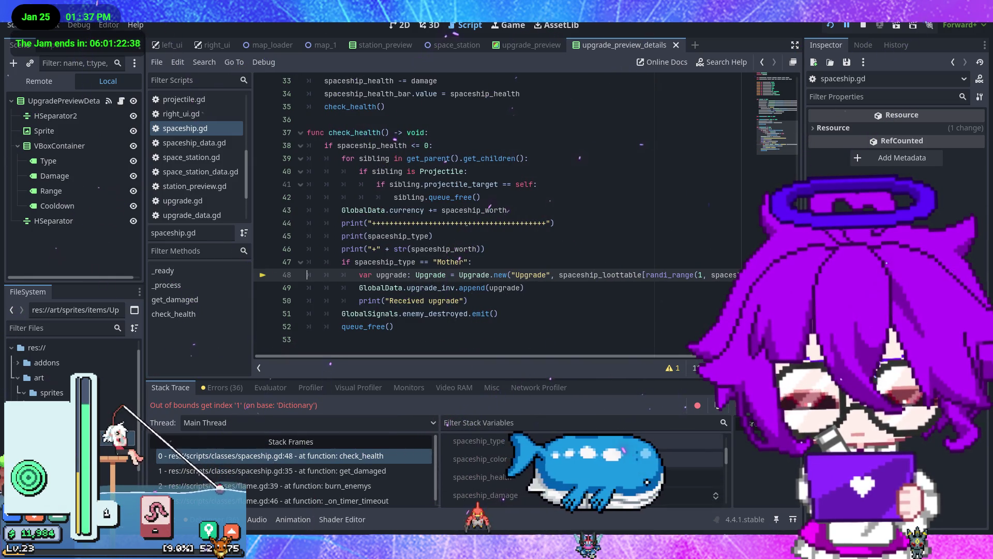
scroll(584, 465, down, 3)
click(489, 470)
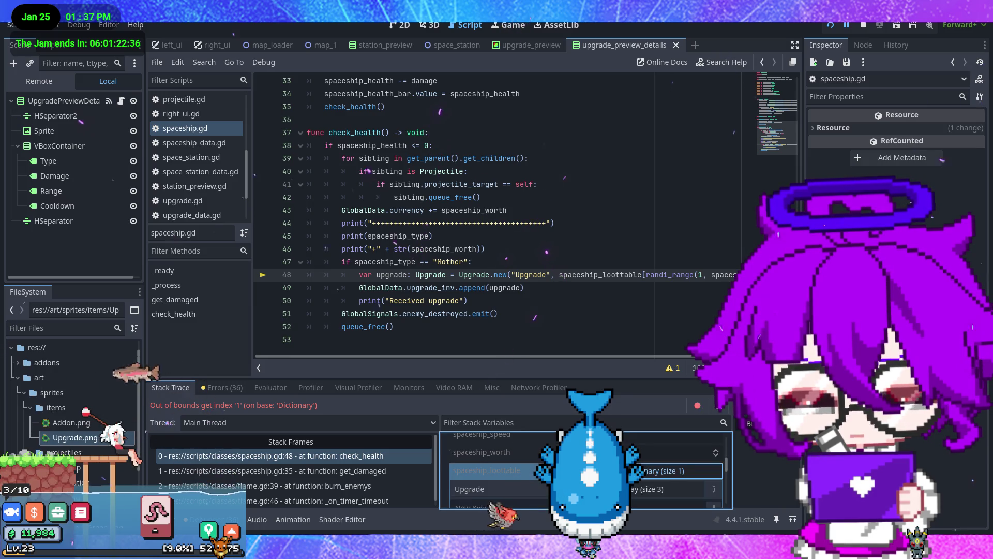
scroll(584, 465, down, 1)
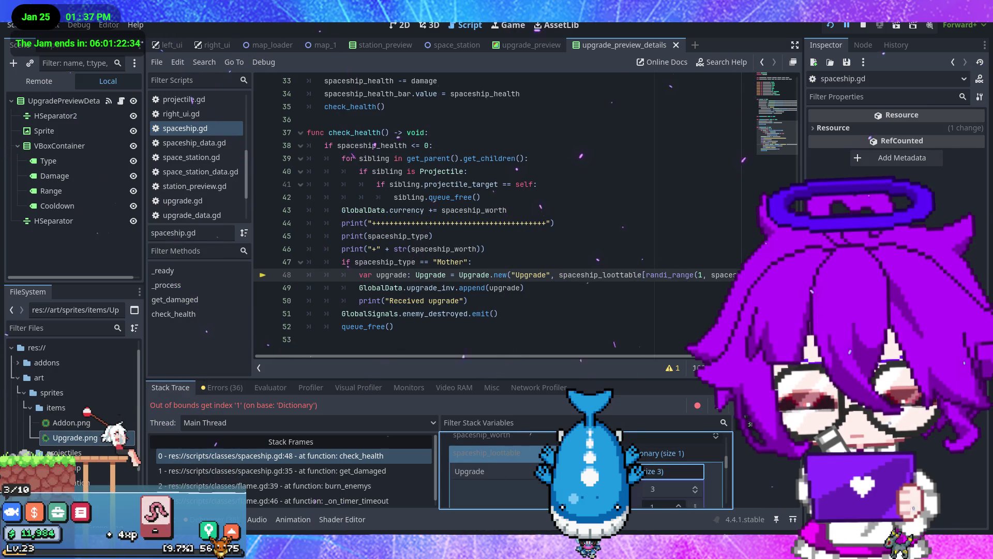
scroll(584, 465, down, 1)
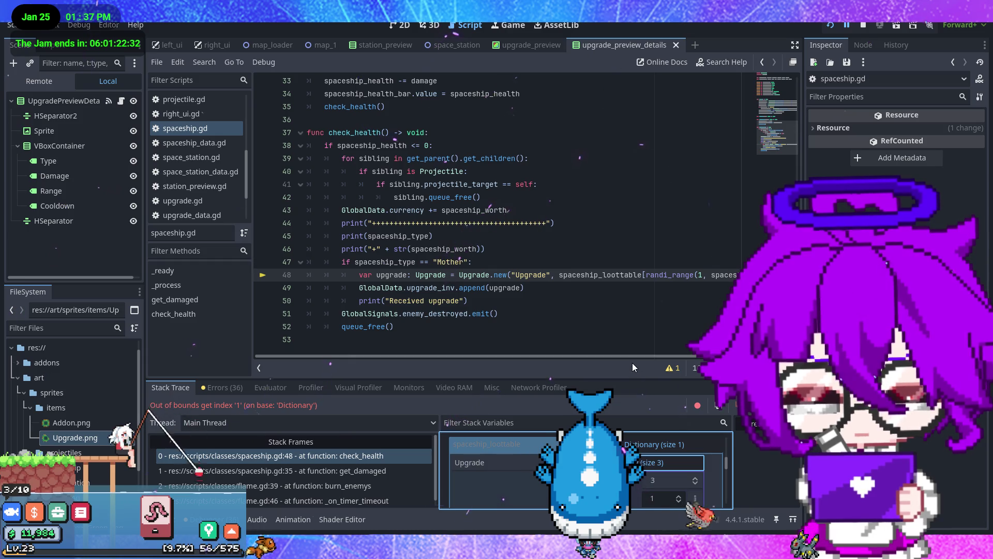
scroll(584, 465, down, 1)
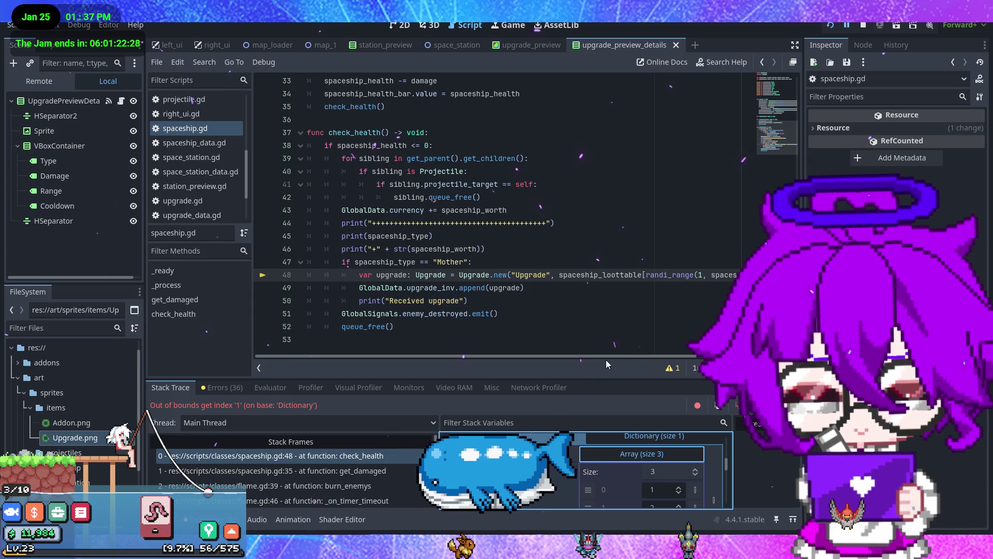
drag(628, 357, 701, 361)
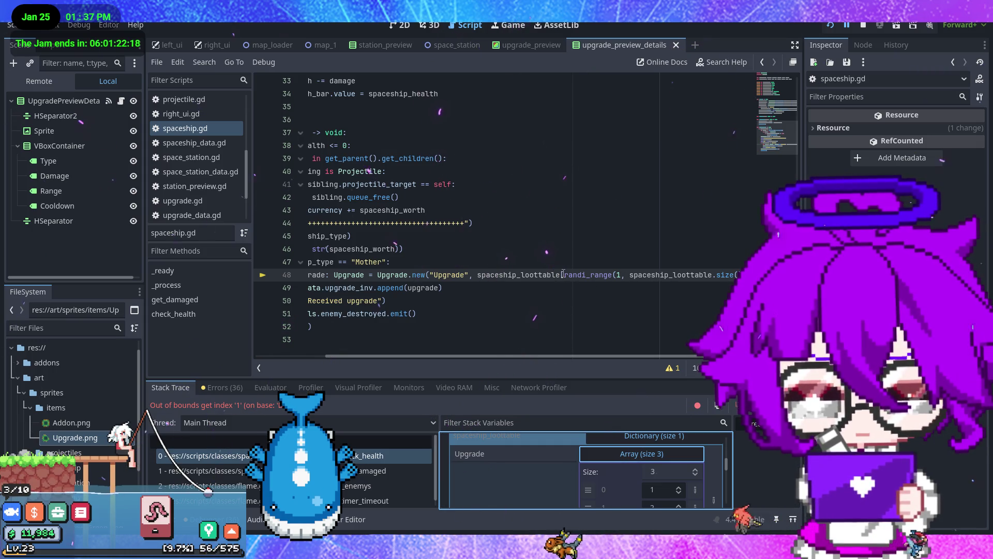
mouse_move(564, 275)
click(713, 274)
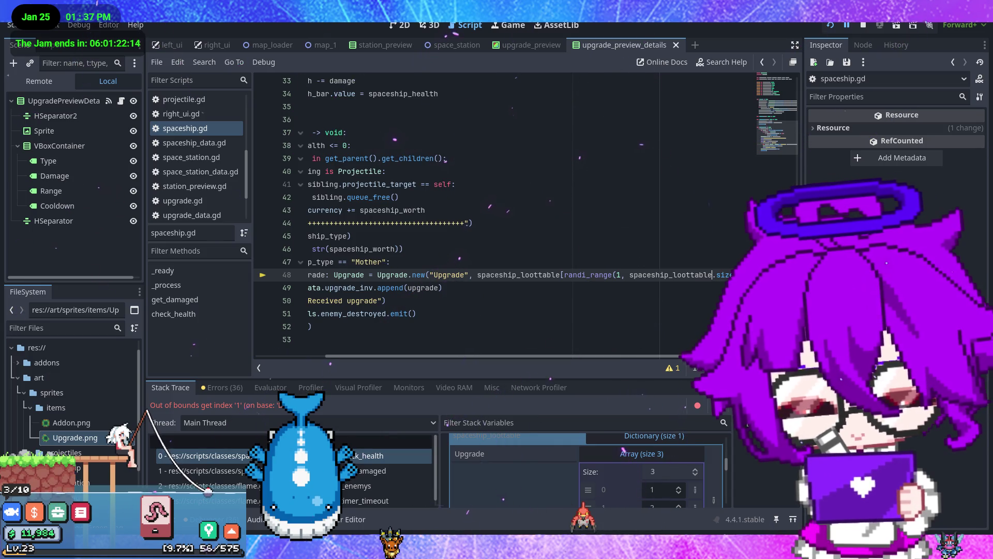
Step: Append ["Upgrade"] indexing to spaceship_loottable on line 48, save, and relaunch the game
text(["Upgrad)
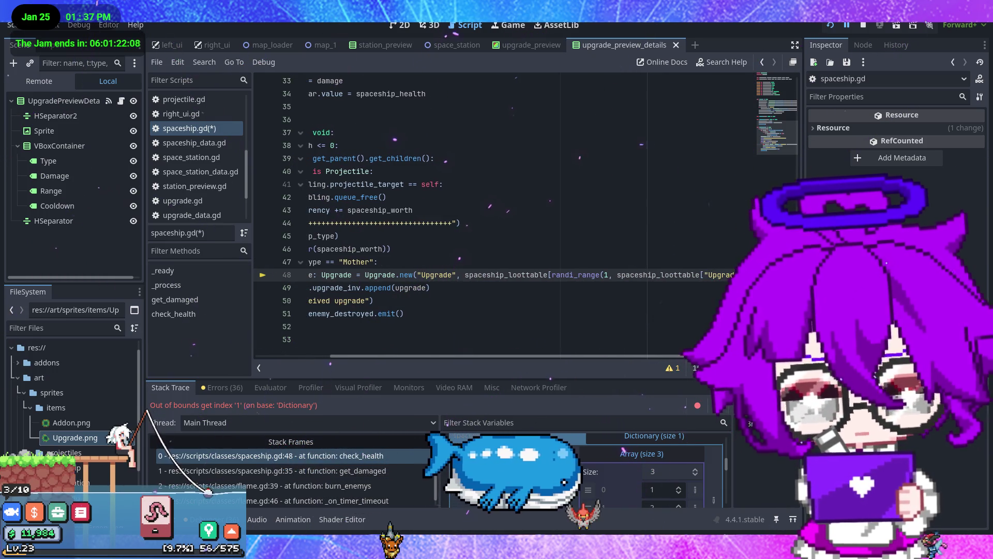
text(e"].size()
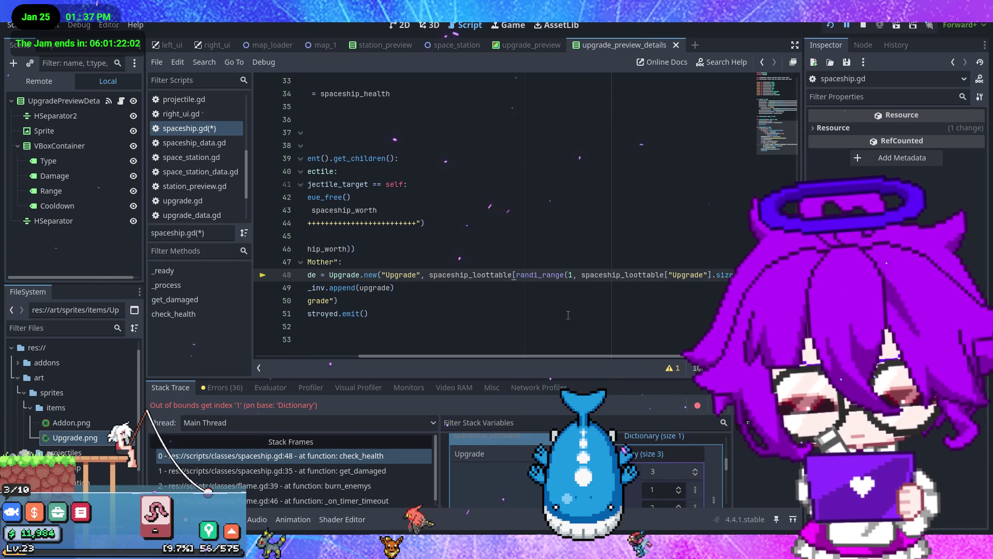
text(["Upgrade"])
key(ctrl+s)
click(830, 25)
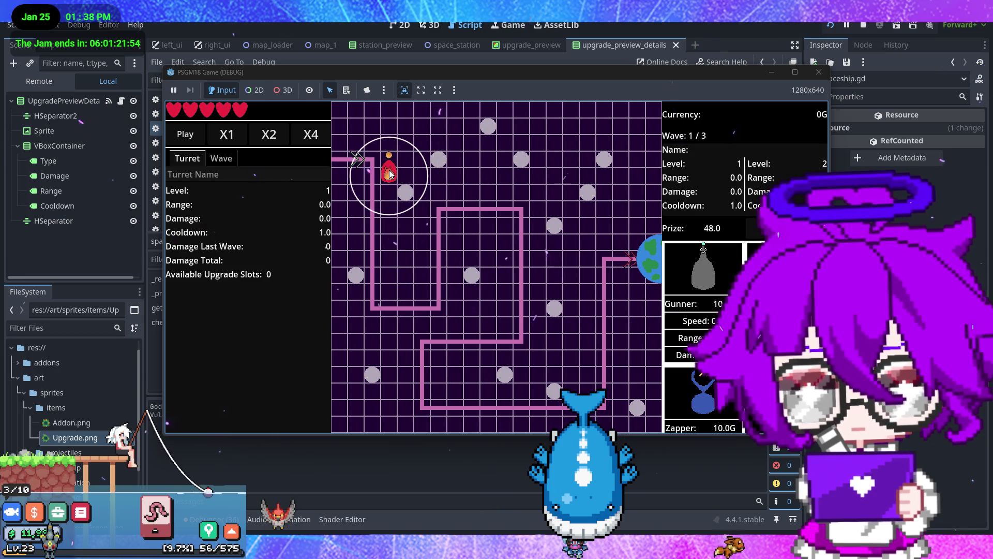
Step: Place two more Gunners and a blue Zapper near the path start, then start the wave
click(388, 176)
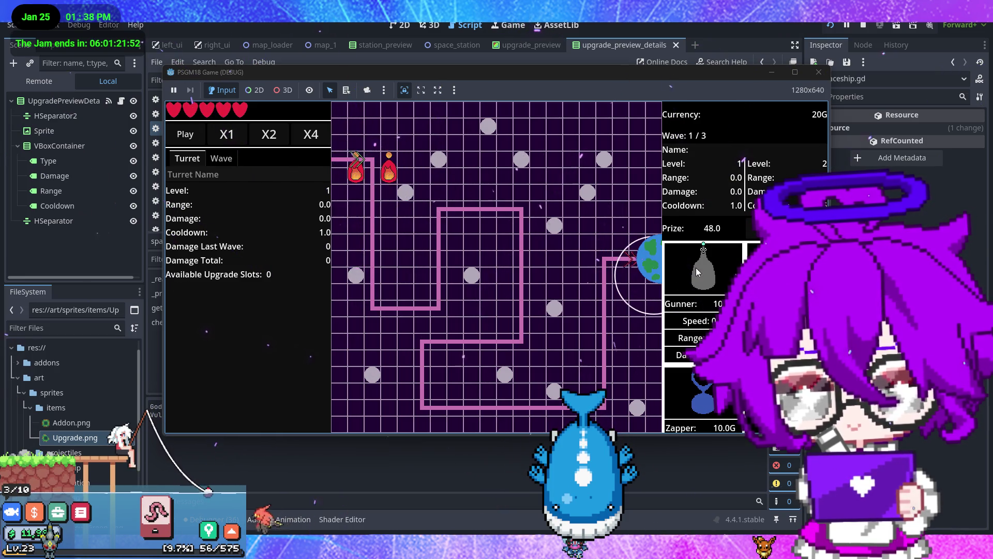
click(356, 189)
click(703, 399)
click(422, 187)
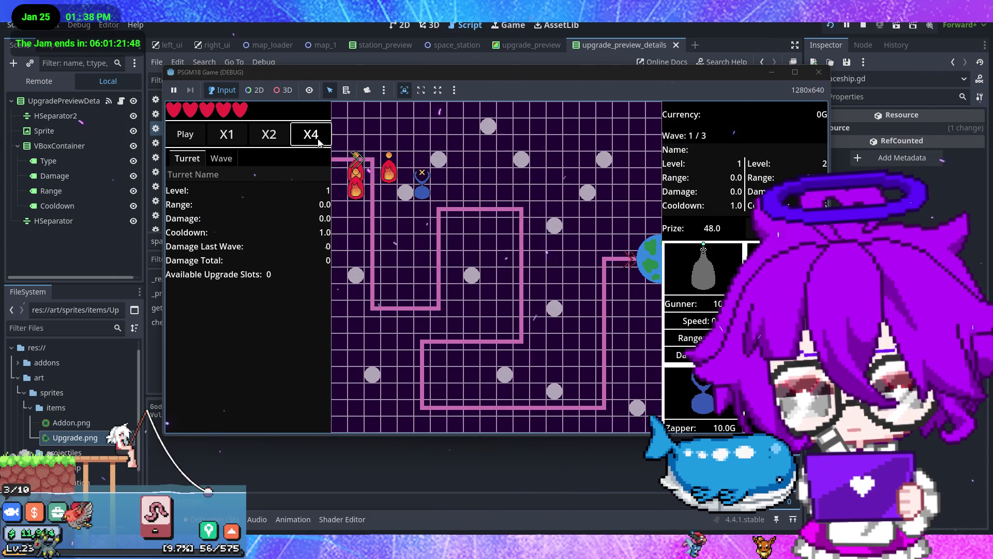
click(185, 134)
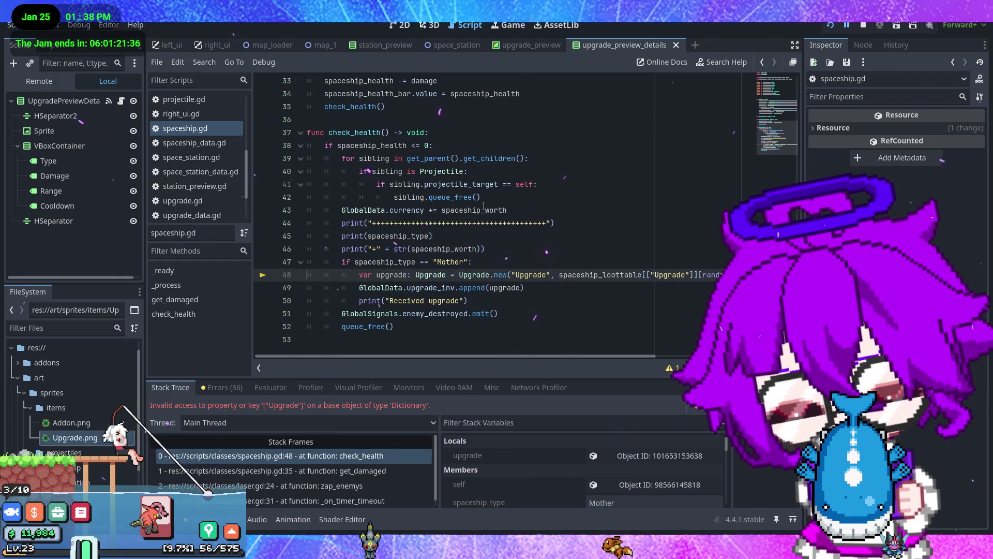
Step: Re-inspect spaceship_loottable, delete the extra '[' and stray ']' on line 48, and relaunch with F5
scroll(522, 489, down, 5)
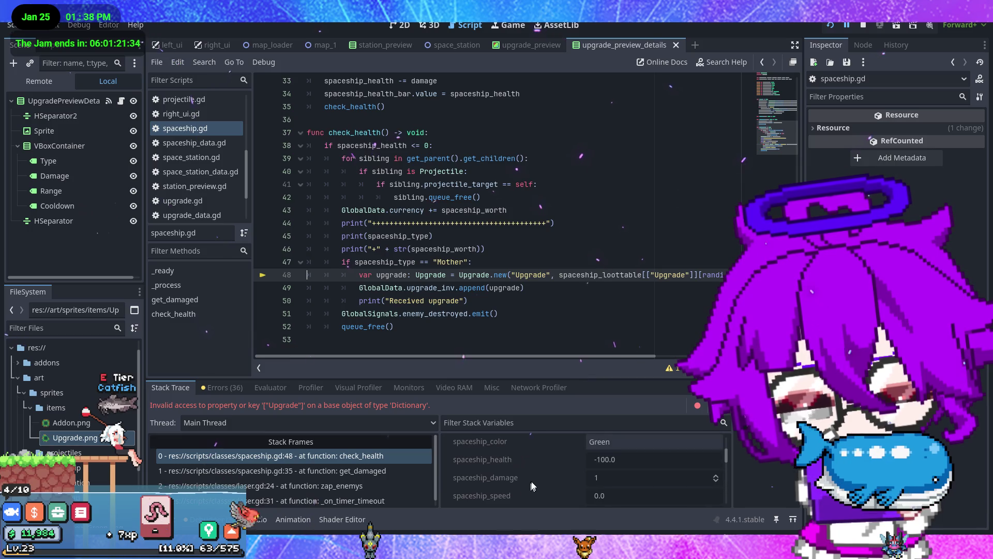
click(548, 474)
scroll(549, 475, down, 1)
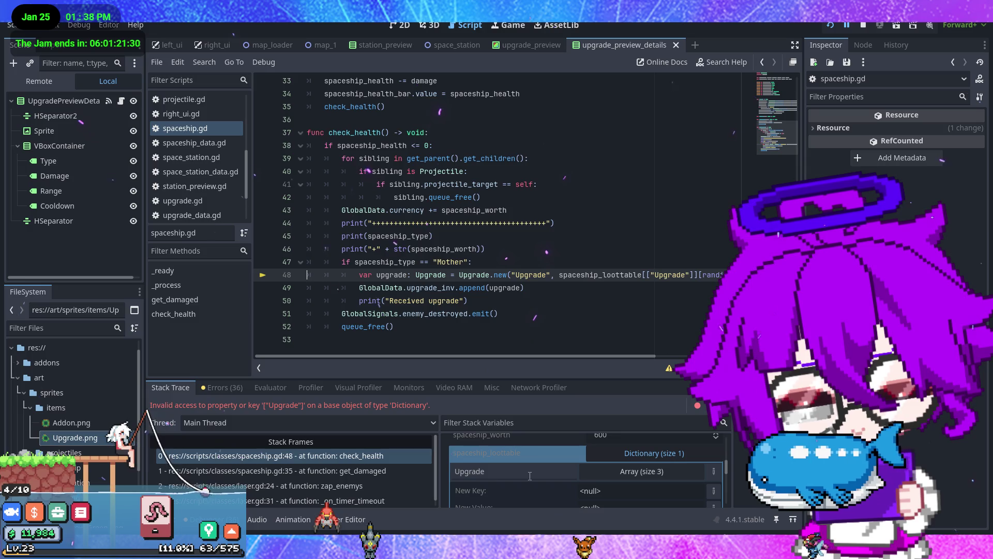
scroll(532, 476, down, 1)
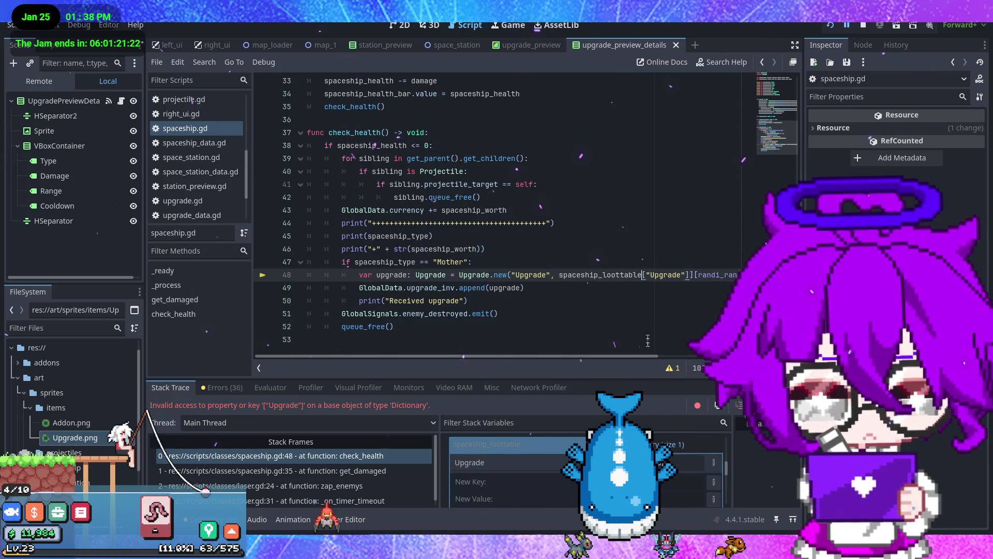
drag(640, 355, 748, 355)
key(BackSpace)
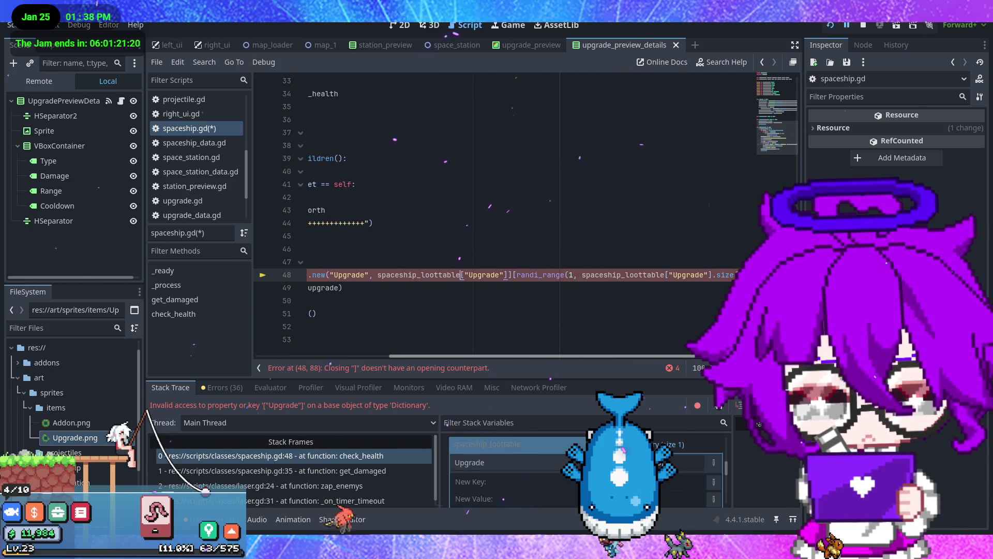
scroll(679, 338, right, 2)
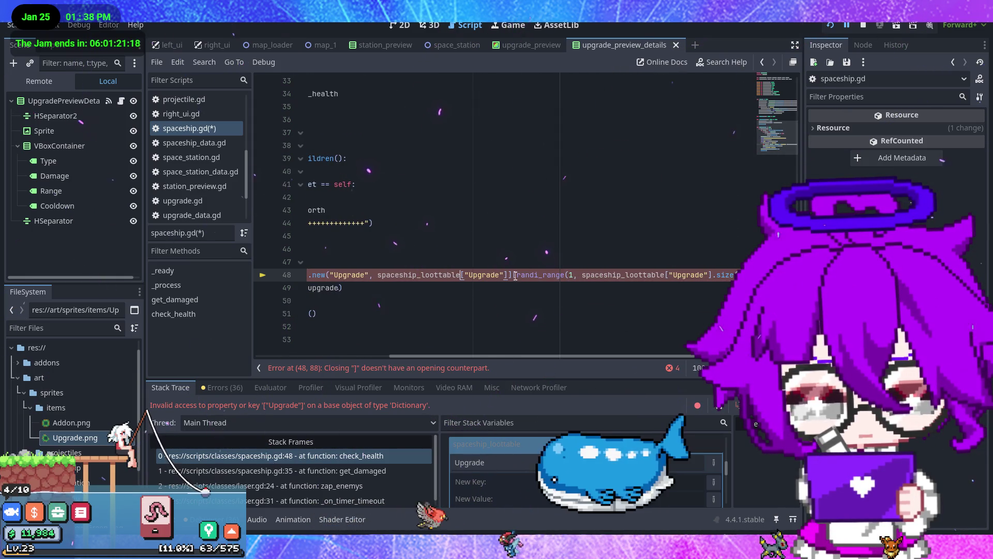
key(BackSpace)
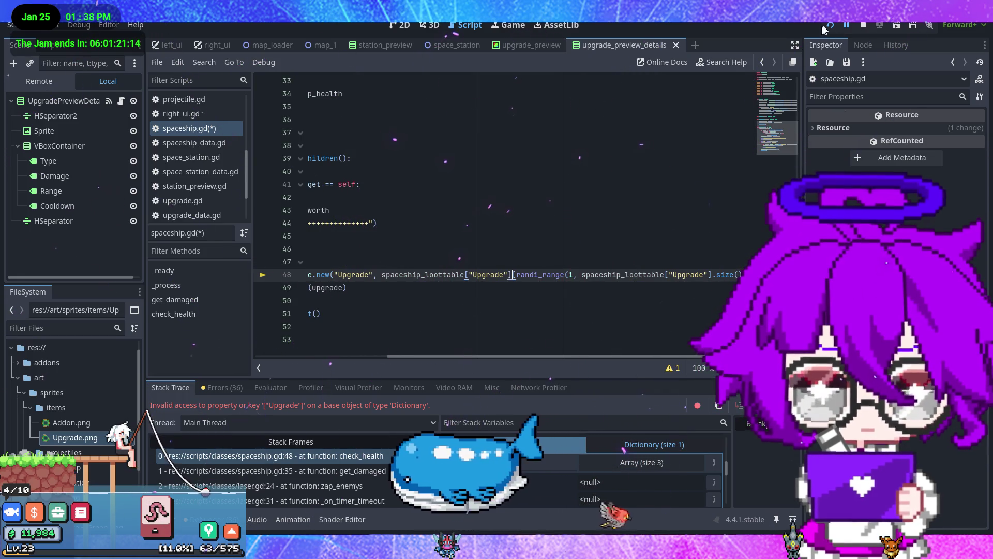
key(F5)
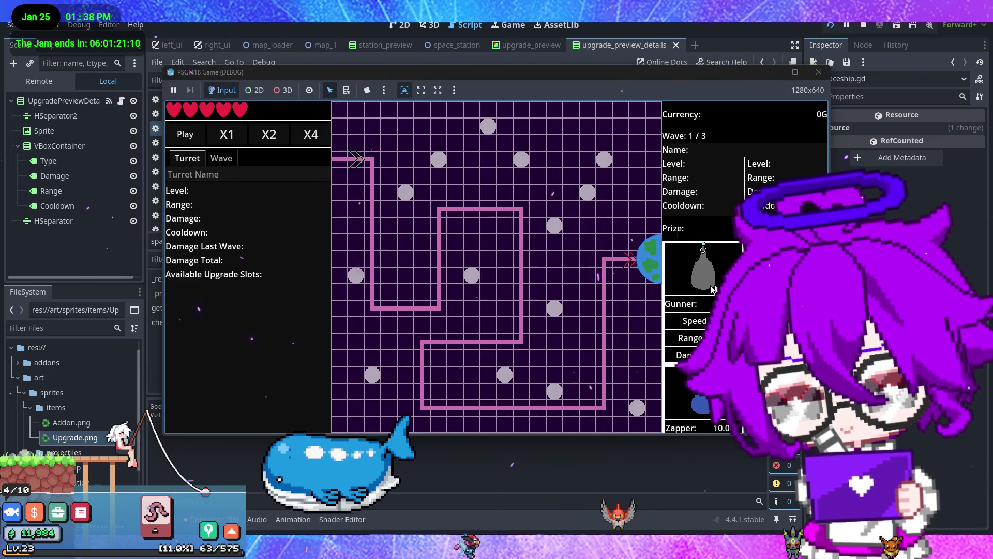
Step: Place a flame turret and a Zapper, play two waves, then stop the game
mouse_move(712, 289)
mouse_down()
mouse_move(643, 278)
mouse_move(385, 179)
mouse_up()
mouse_move(702, 401)
mouse_down()
mouse_move(580, 335)
mouse_move(422, 177)
mouse_up()
drag(695, 385, 455, 172)
click(310, 135)
click(178, 139)
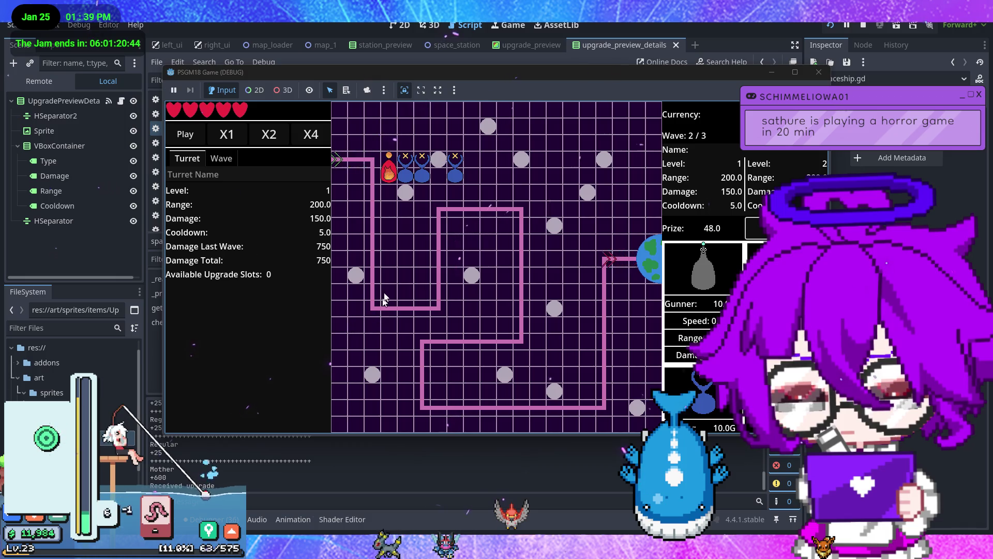
click(201, 135)
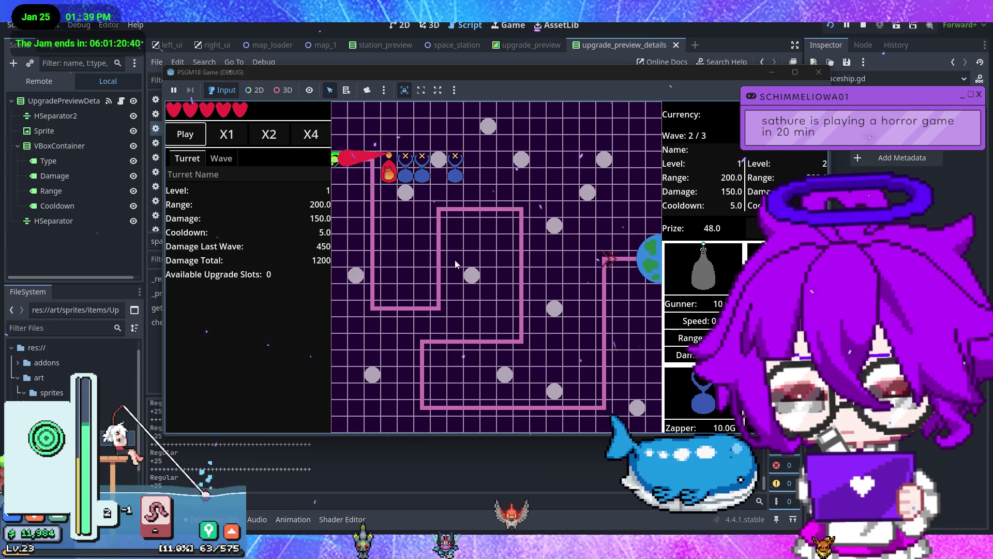
click(824, 72)
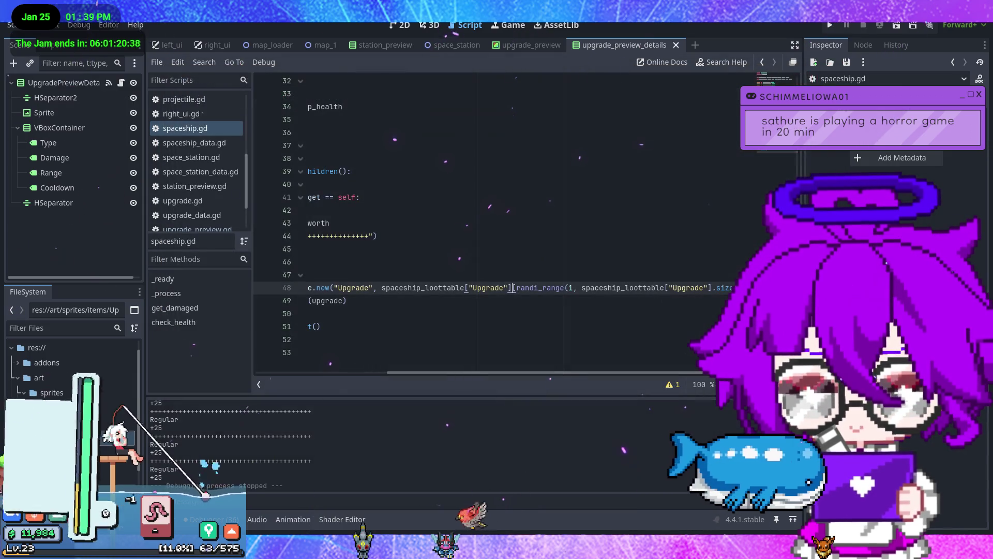
Step: Relaunch with F5, place two flame turrets beside the path, and start the wave
key(F5)
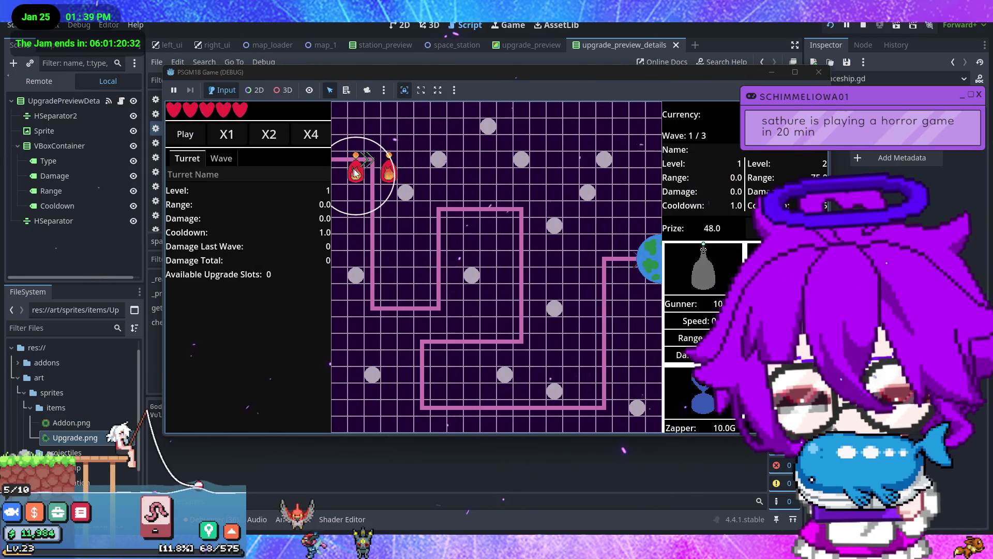
click(341, 168)
click(393, 199)
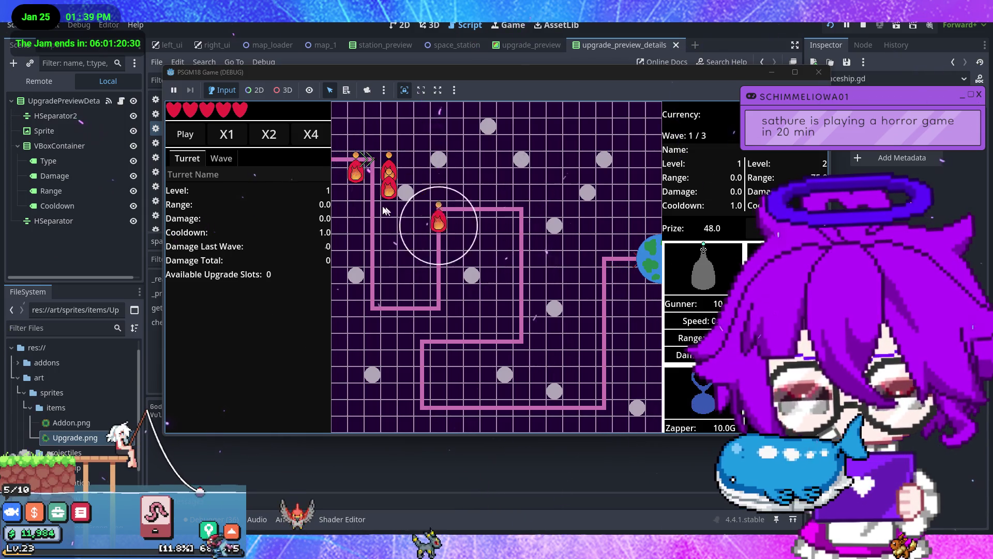
click(185, 134)
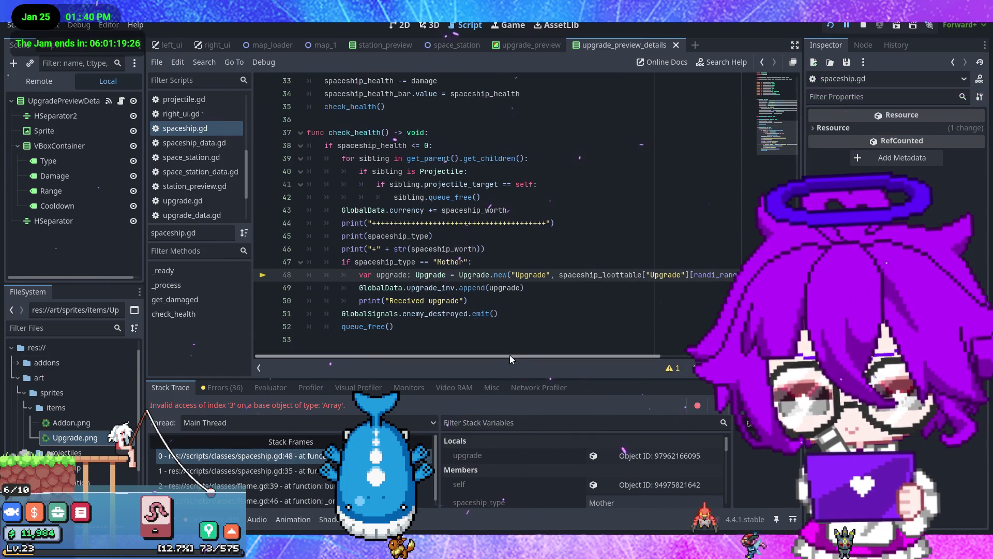
Step: Expand the Upgrade 'Array (size 3)' in Stack Variables to reveal its values 1, 2 and 3
drag(508, 355, 679, 357)
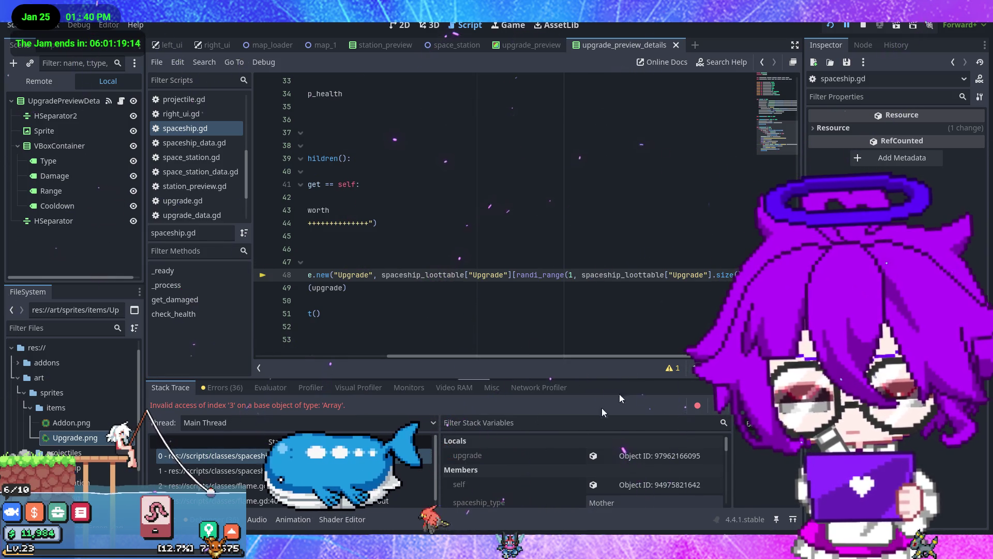
scroll(537, 473, down, 5)
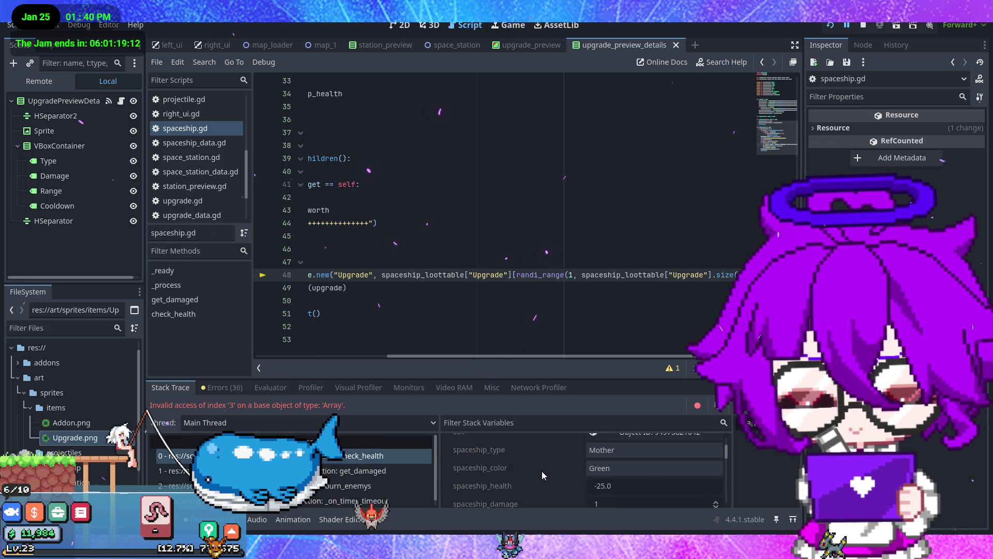
scroll(544, 470, down, 3)
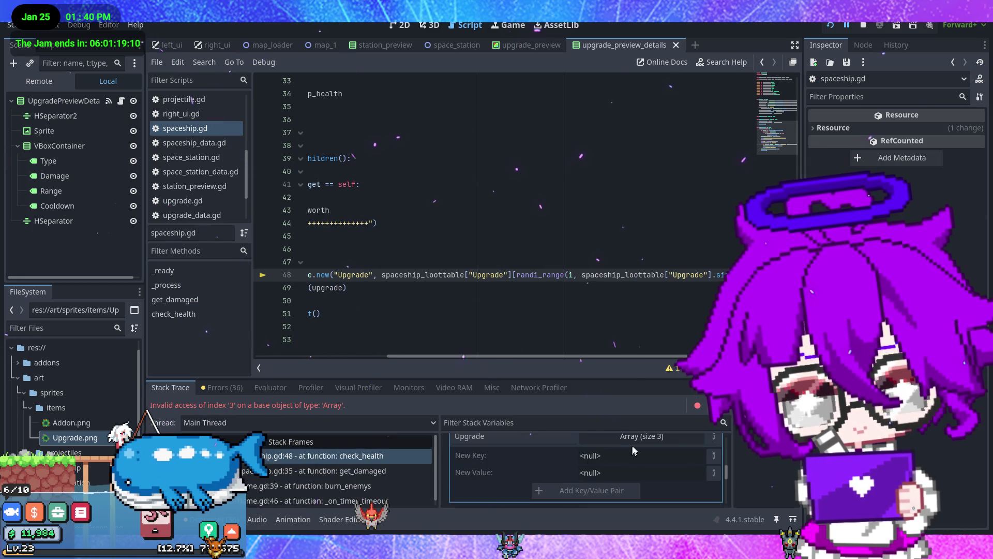
click(636, 440)
scroll(535, 463, down, 1)
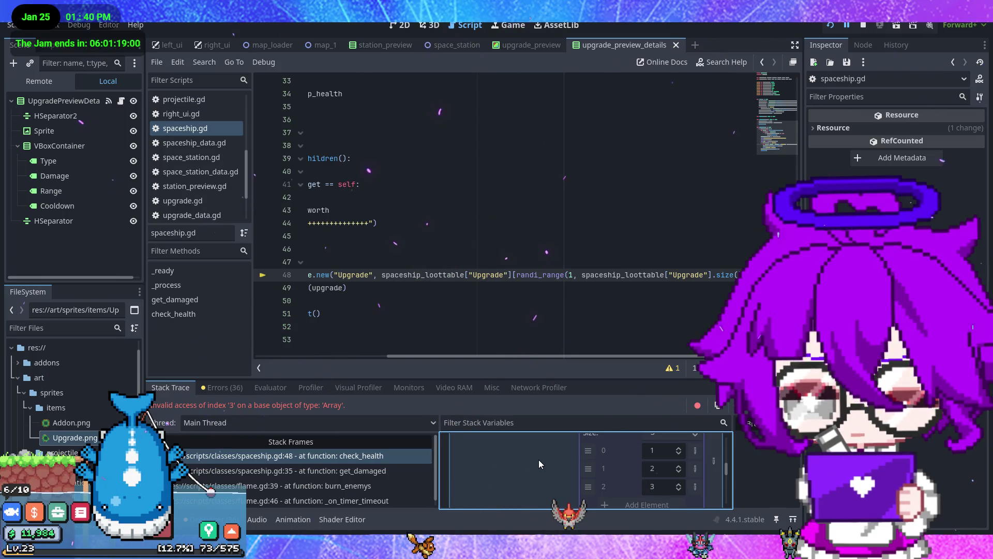
scroll(539, 459, up, 1)
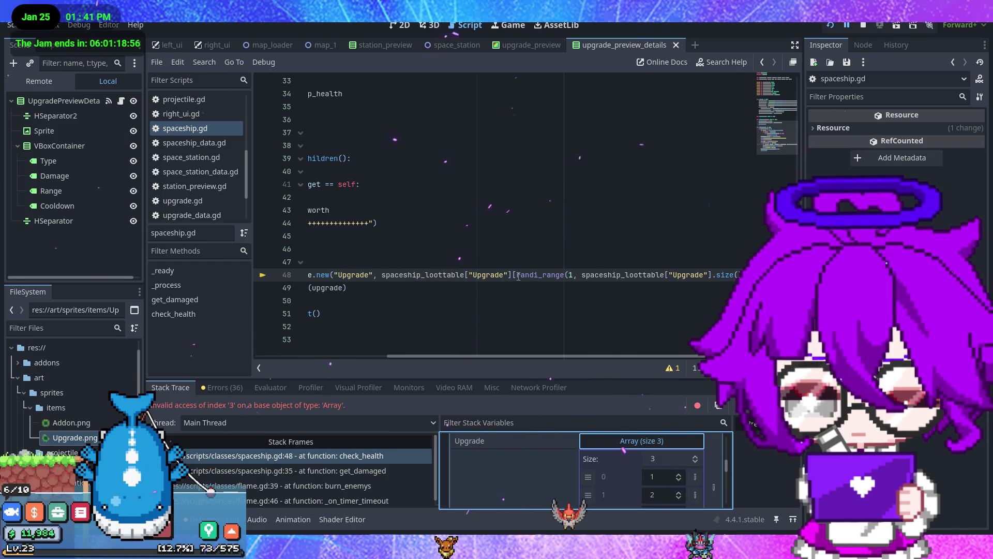
mouse_move(518, 276)
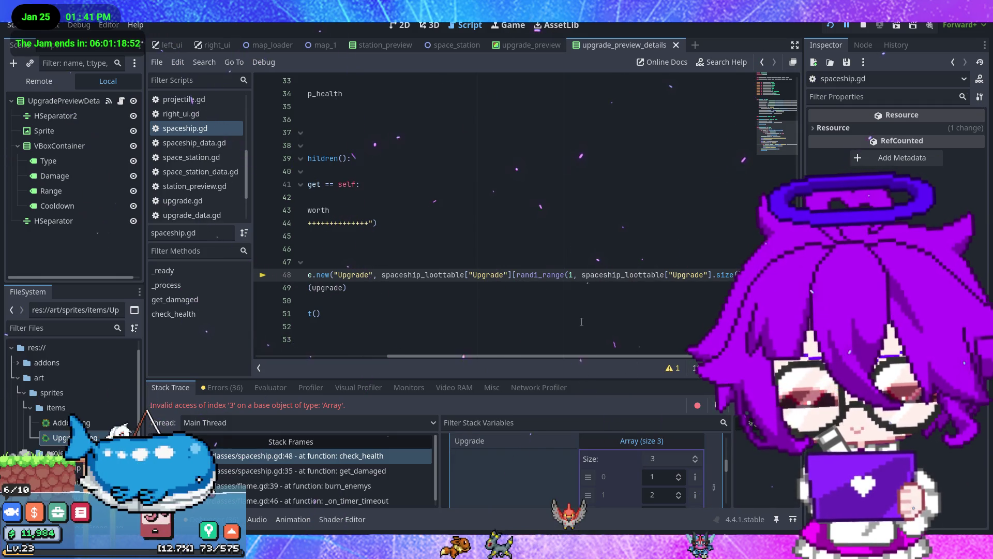
Step: On line 48, remove the '[' before randi_range and insert .find( after the ["Upgrade"] index
click(517, 274)
key(BackSpace)
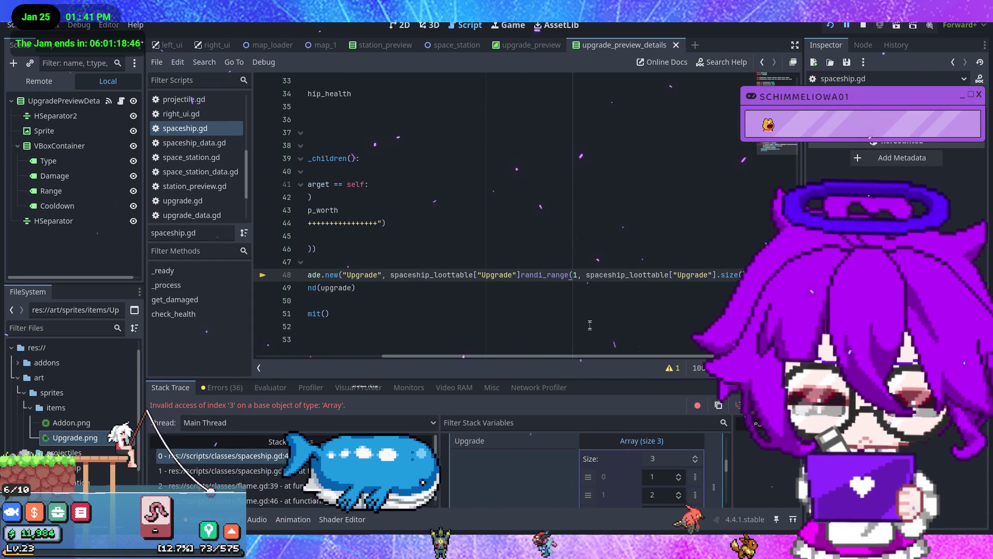
click(520, 275)
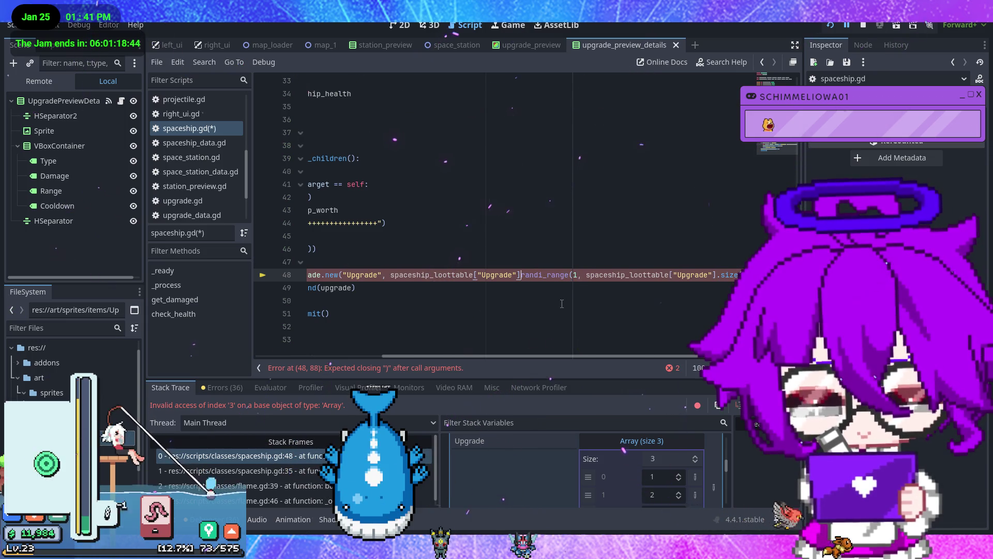
text(.find)
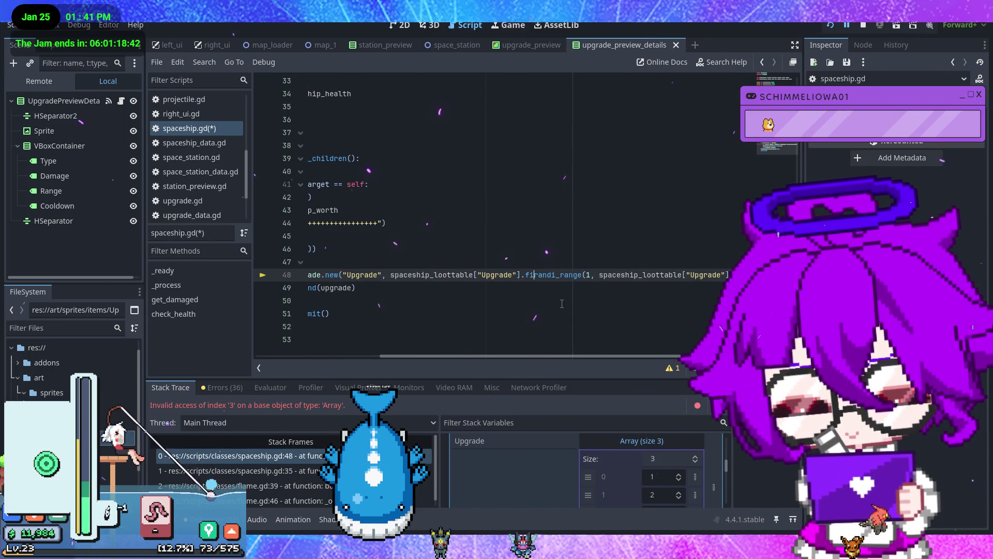
text(()
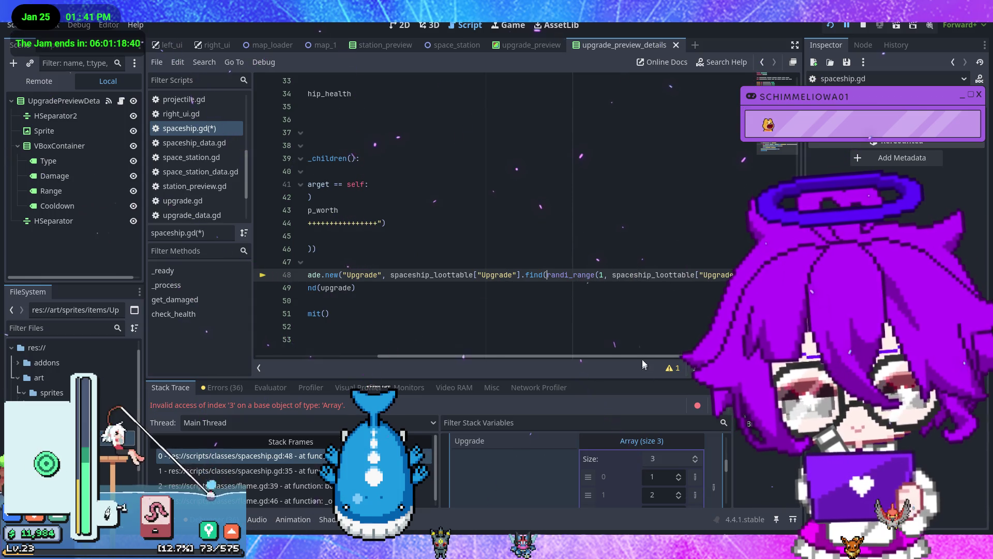
scroll(641, 360, left, 5)
scroll(631, 354, right, 6)
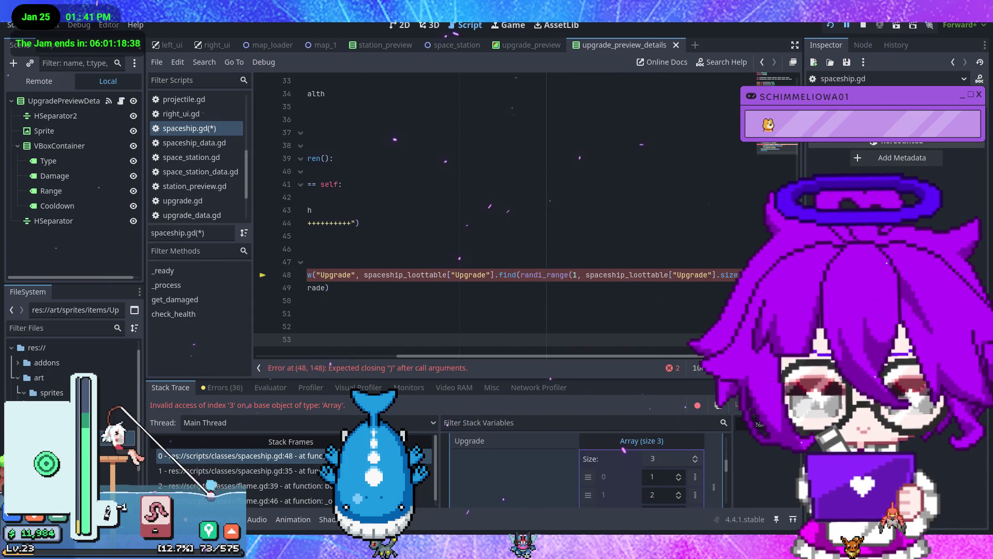
Step: Close the parentheses at the end of line 48, delete the word find, and open Search Help
click(735, 275)
text()))
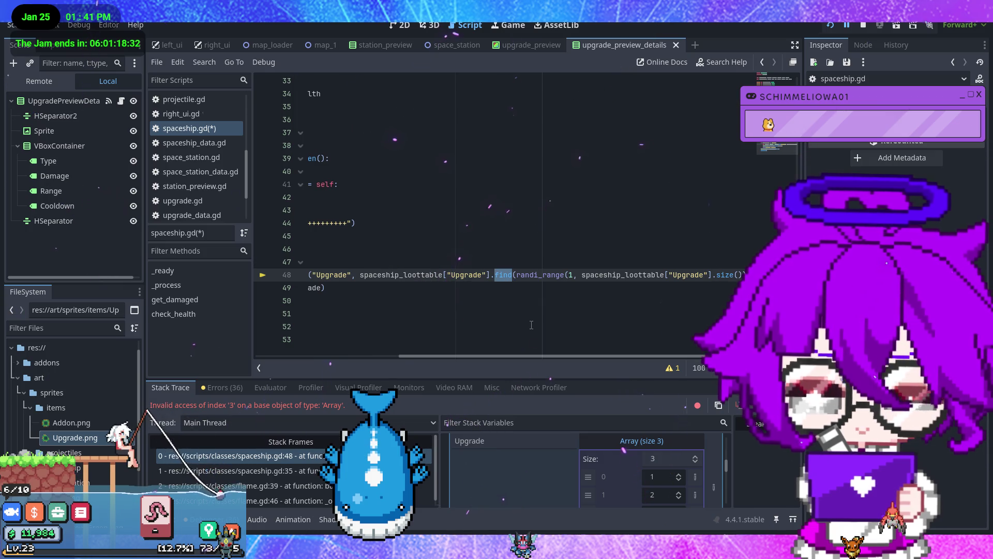
key(BackSpace)
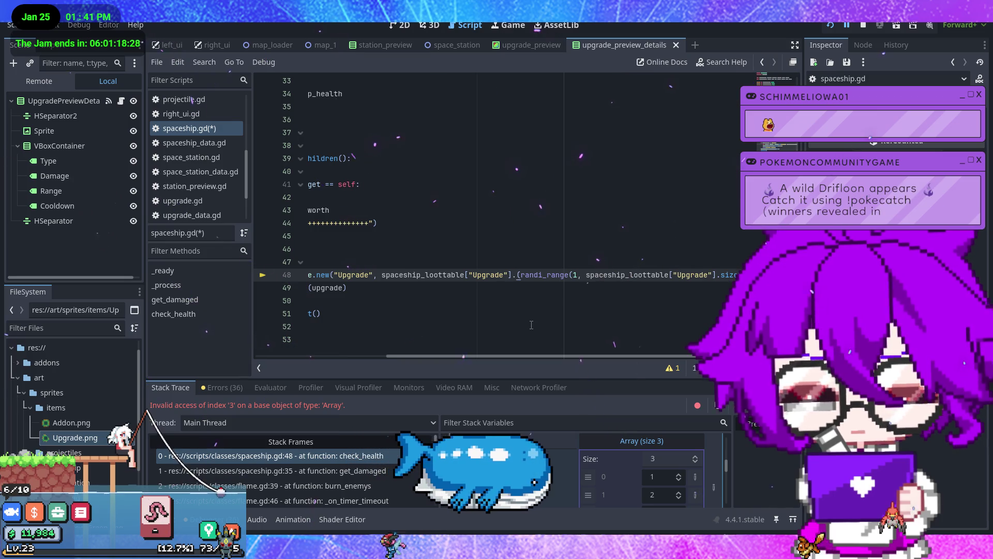
click(716, 64)
text(a)
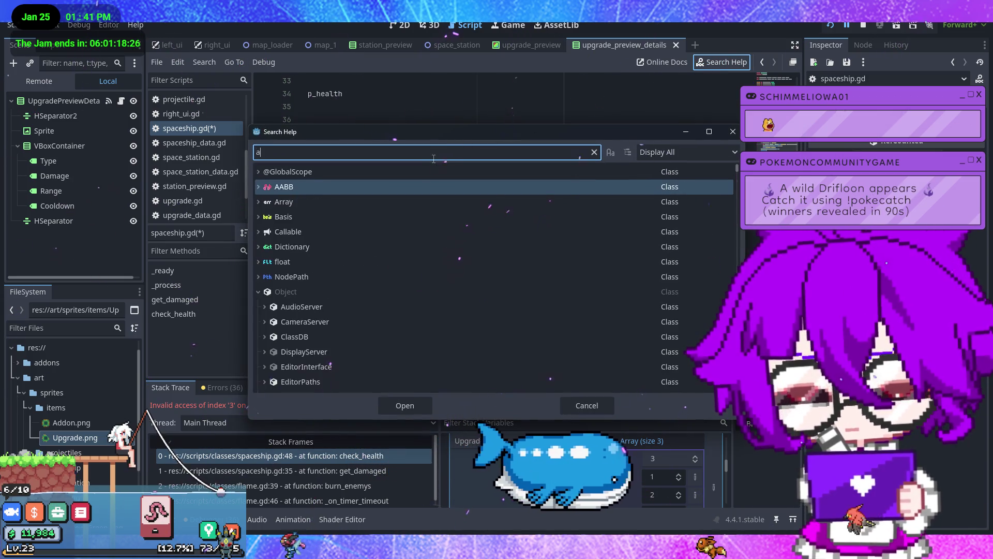
text(rray)
key(Escape)
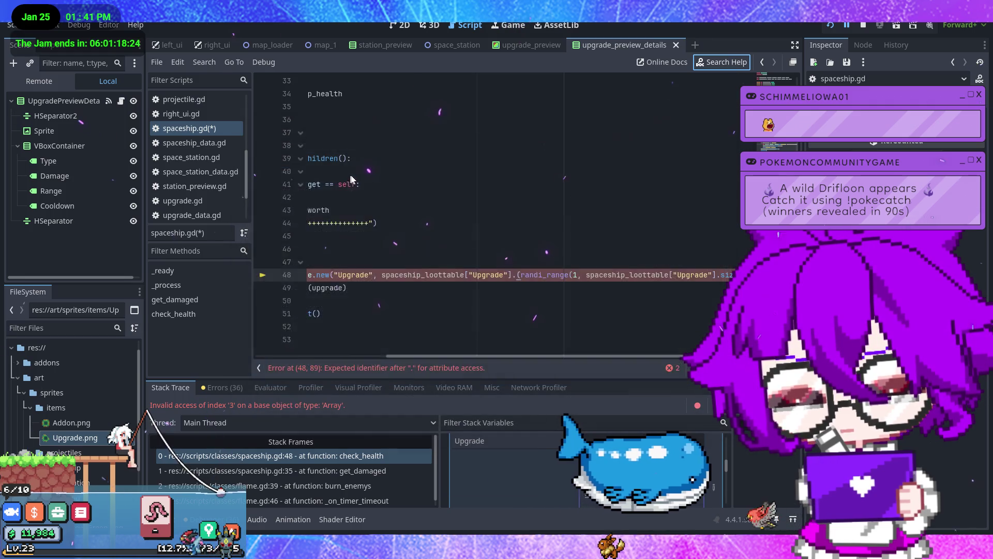
scroll(444, 235, down, 3)
scroll(450, 236, down, 10)
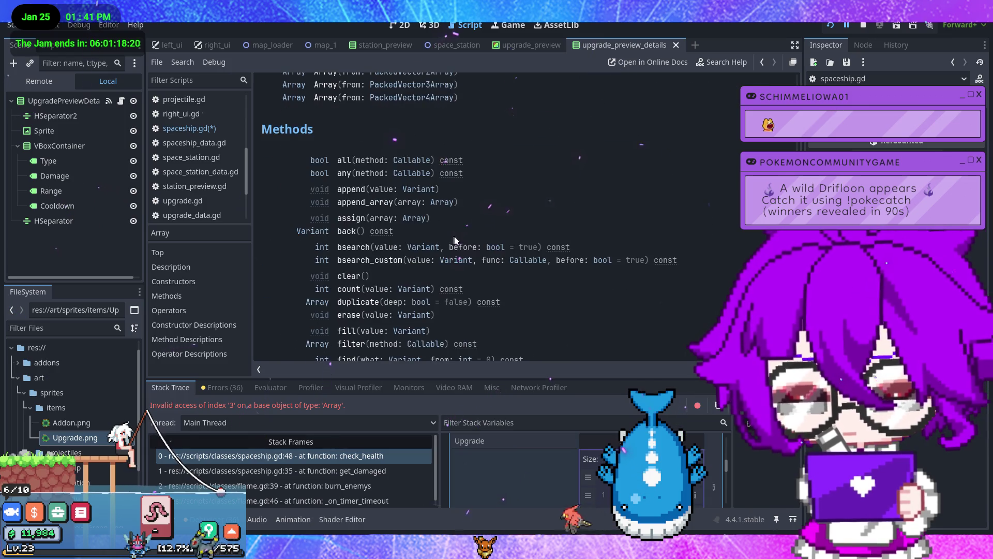
scroll(491, 226, down, 1)
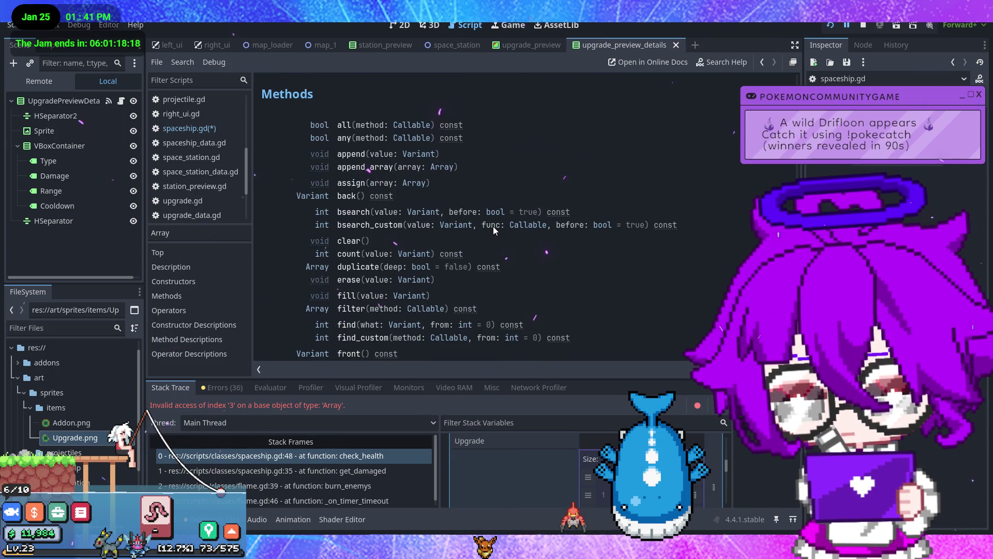
scroll(493, 226, down, 1)
scroll(493, 225, down, 1)
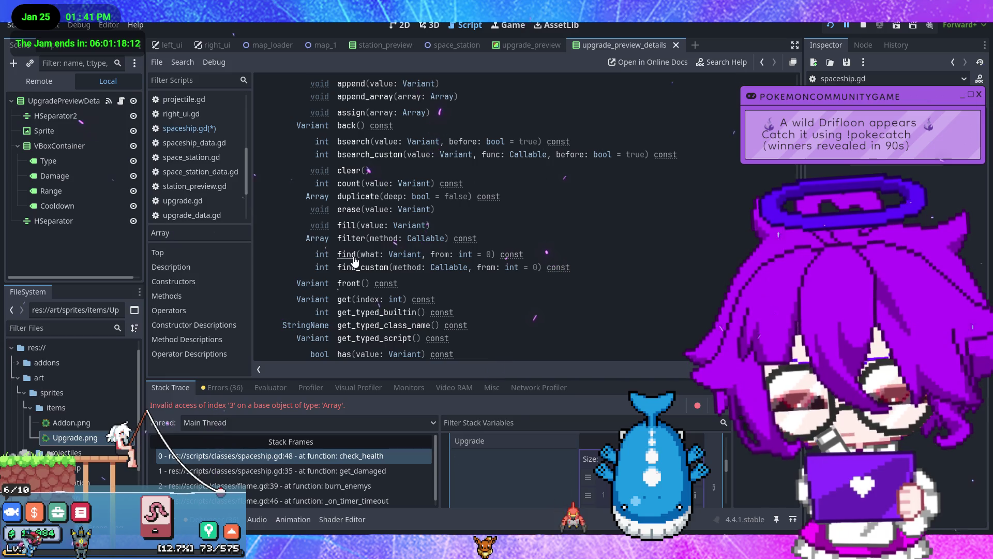
scroll(355, 261, down, 1)
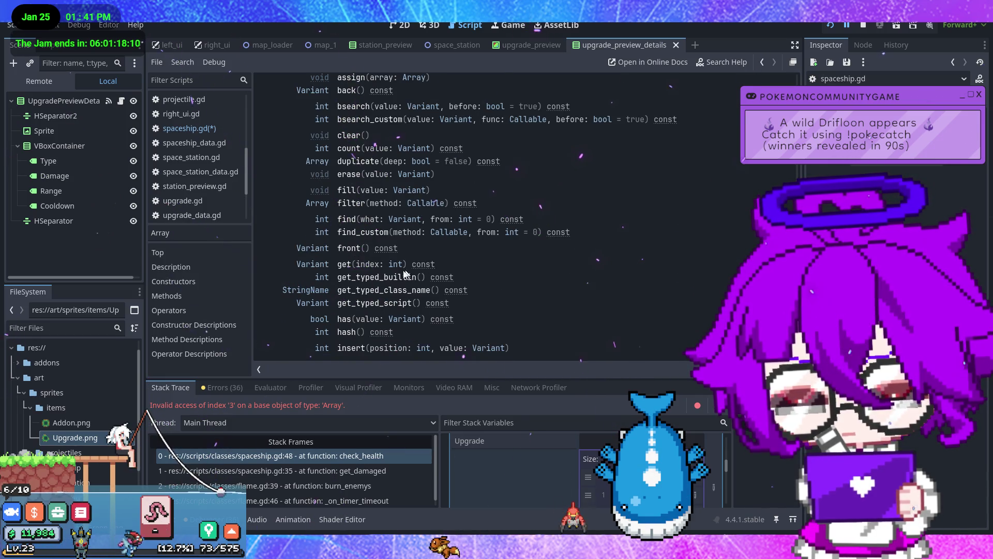
scroll(417, 267, down, 2)
scroll(400, 272, down, 6)
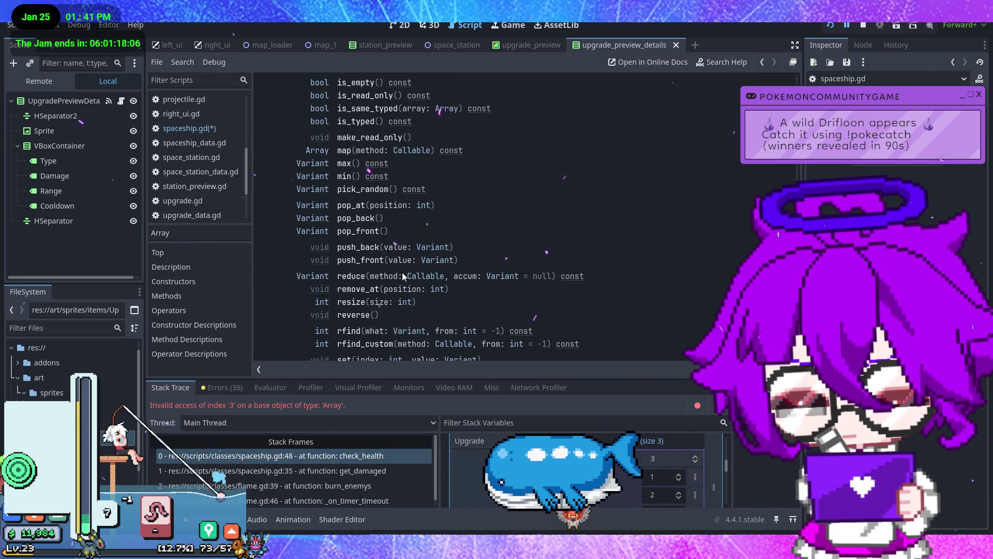
scroll(402, 272, down, 2)
scroll(402, 272, down, 1)
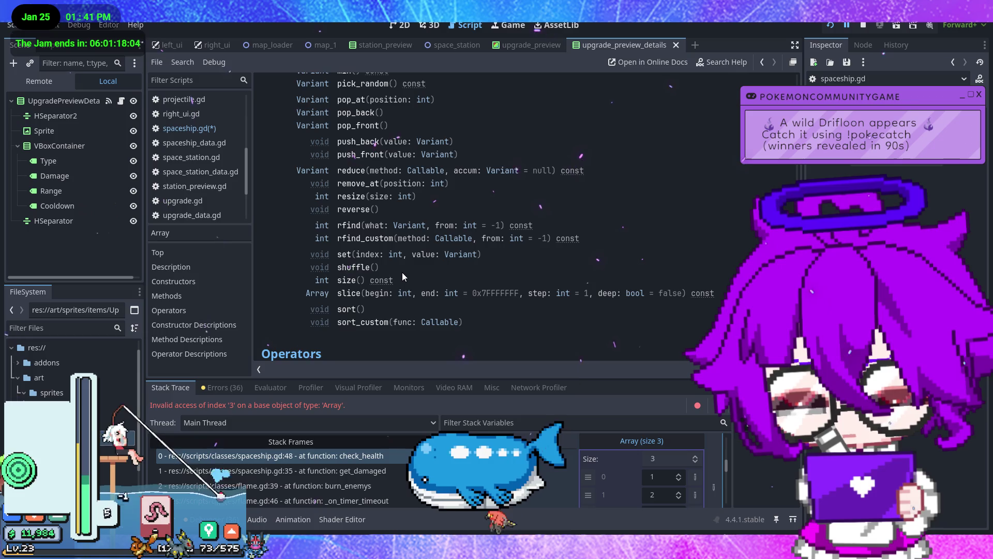
scroll(401, 272, up, 7)
scroll(400, 276, up, 5)
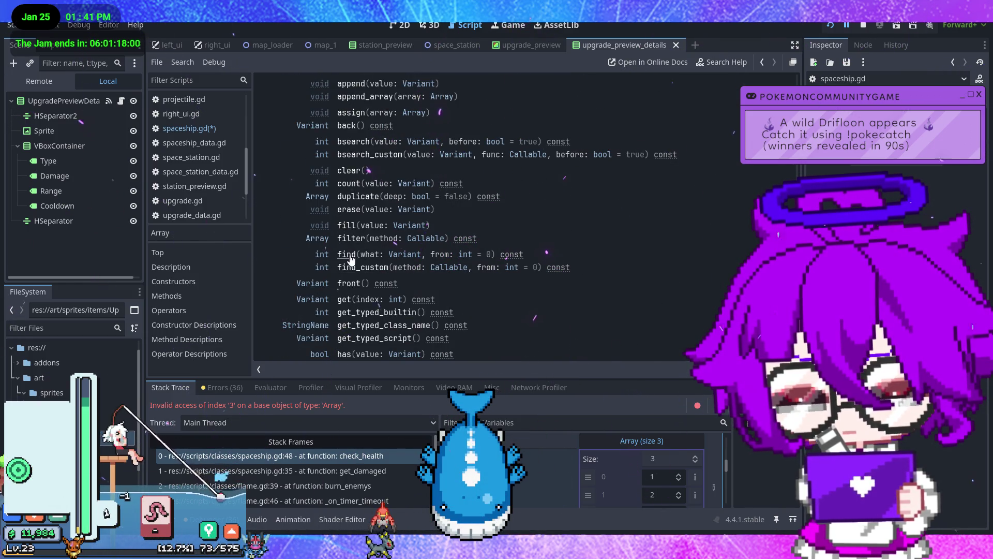
click(201, 129)
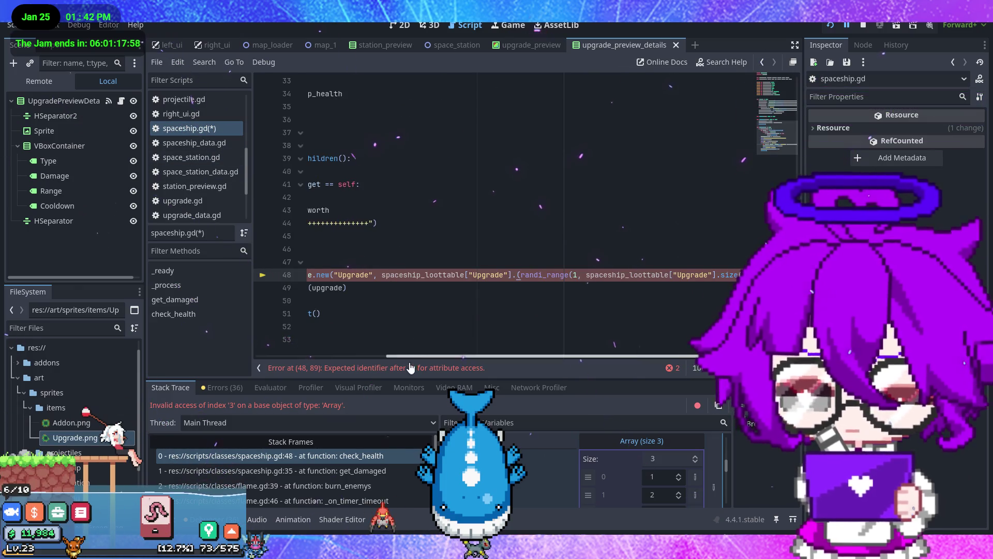
Step: Complete the .find( call on line 48 and save spaceship.gd
text(nd)
key(ctrl+s)
drag(477, 355, 288, 353)
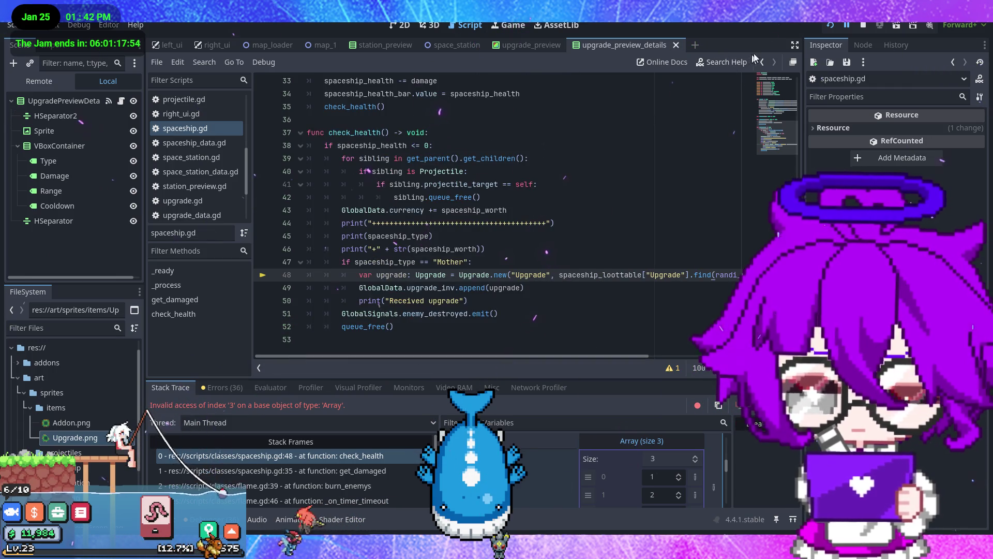
mouse_move(566, 355)
mouse_down()
mouse_move(578, 355)
mouse_move(566, 355)
mouse_up()
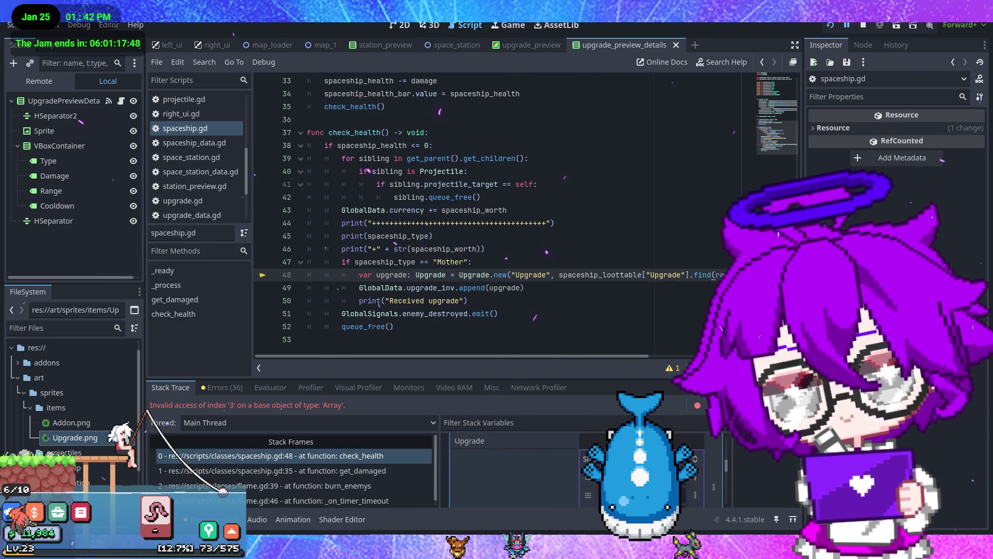
mouse_move(594, 356)
mouse_down()
mouse_move(651, 356)
mouse_move(678, 405)
mouse_up()
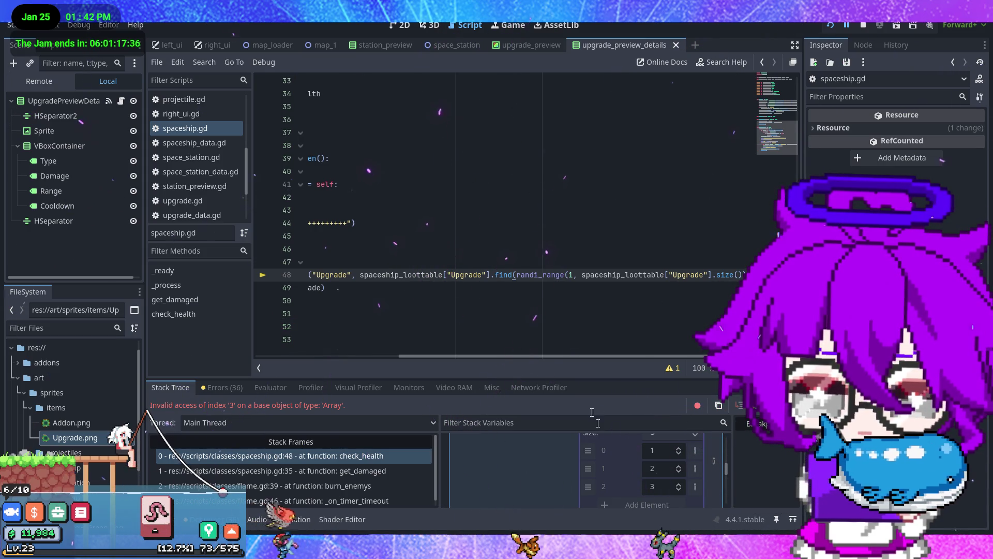
Step: Replace .find( with '[' before randi_range and fix the bracket pairing to clear the parse error
key(BackSpace)
key(BackSpace)
key(BackSpace)
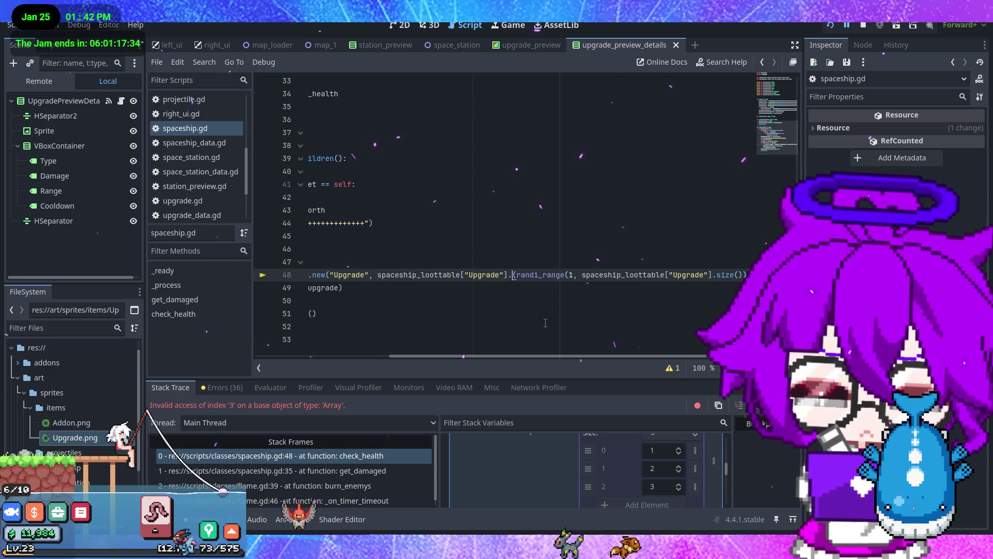
key(Delete)
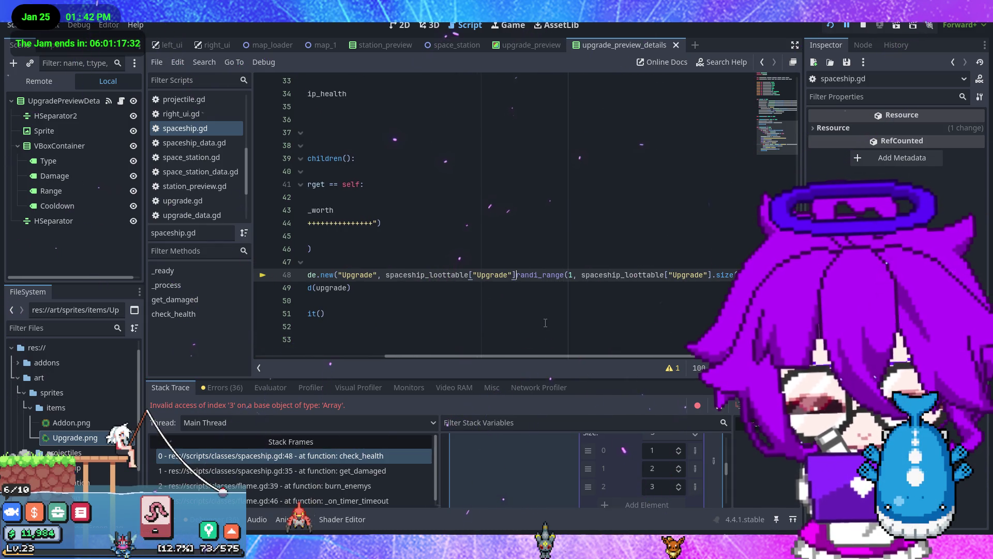
key(Delete)
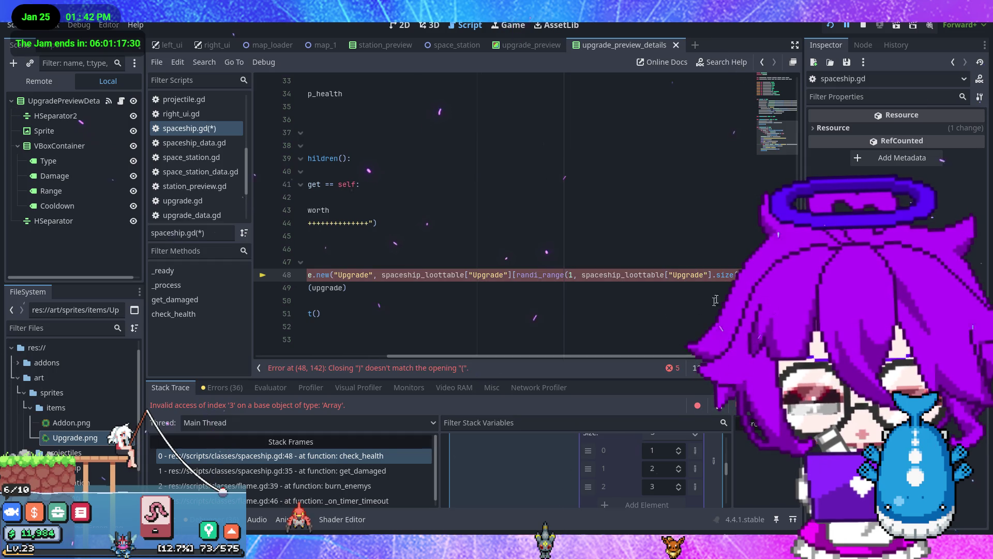
key(Left)
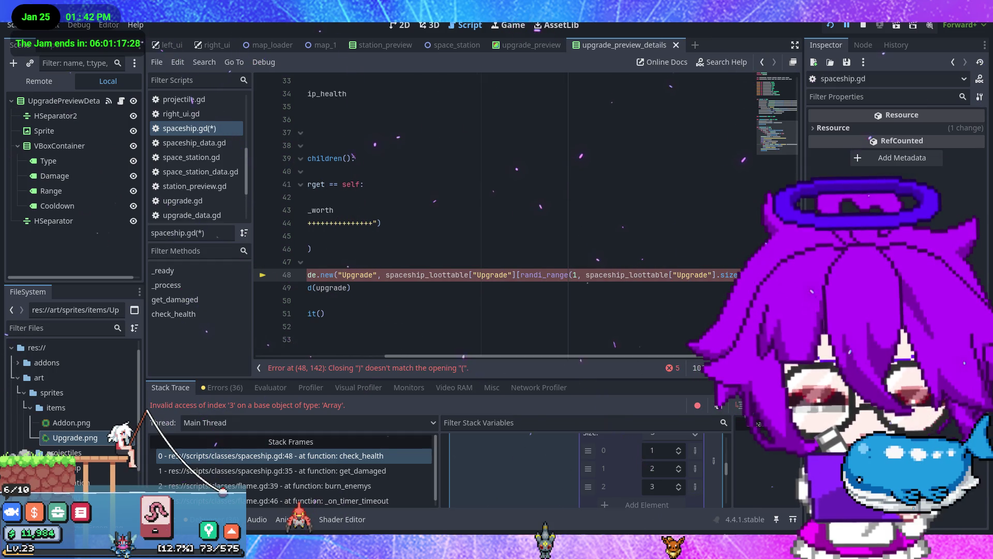
key(Right)
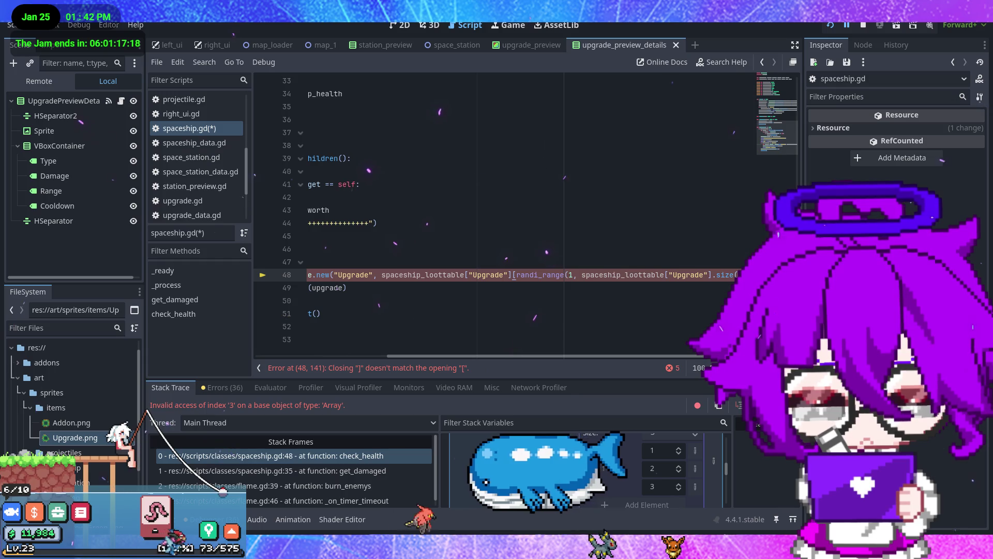
key(Left)
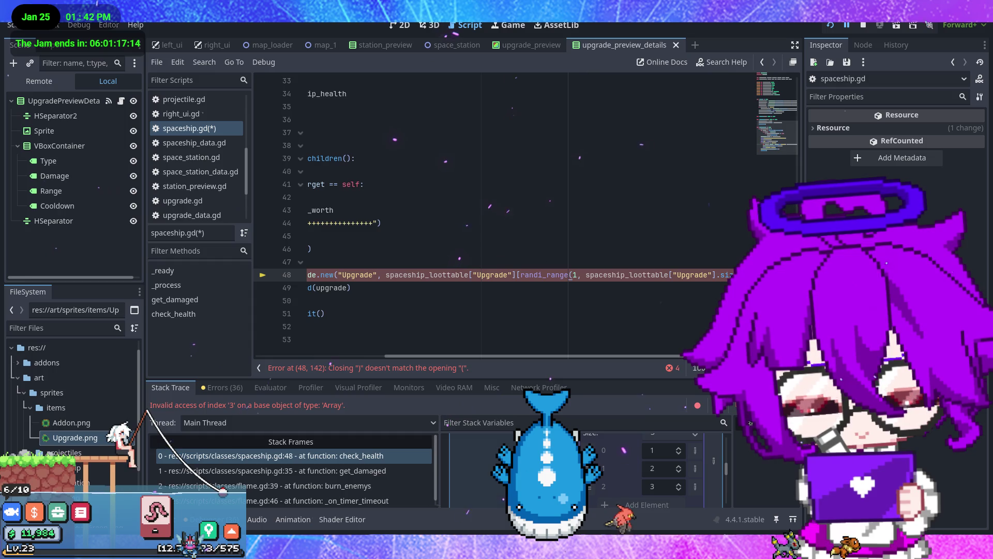
key(ctrl+z)
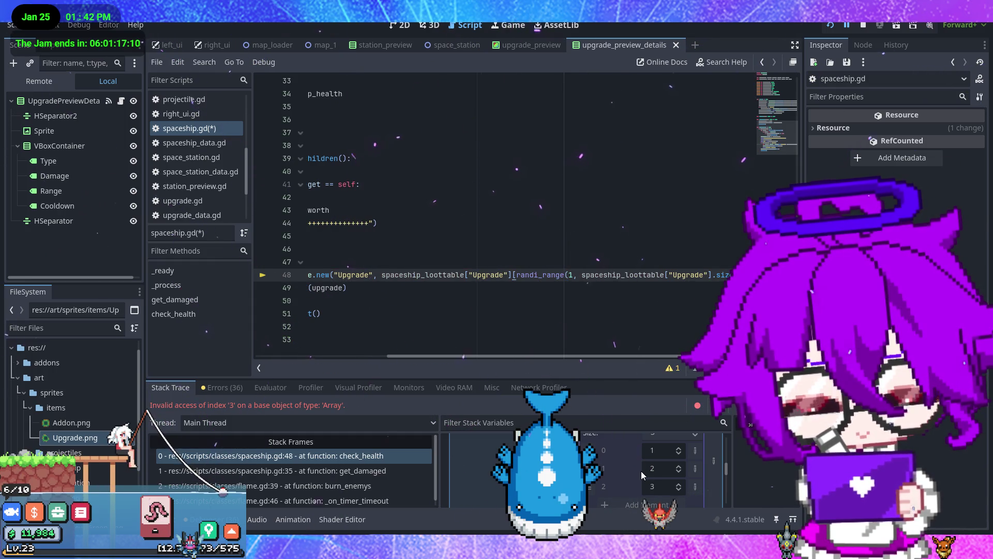
click(574, 274)
key(BackSpace)
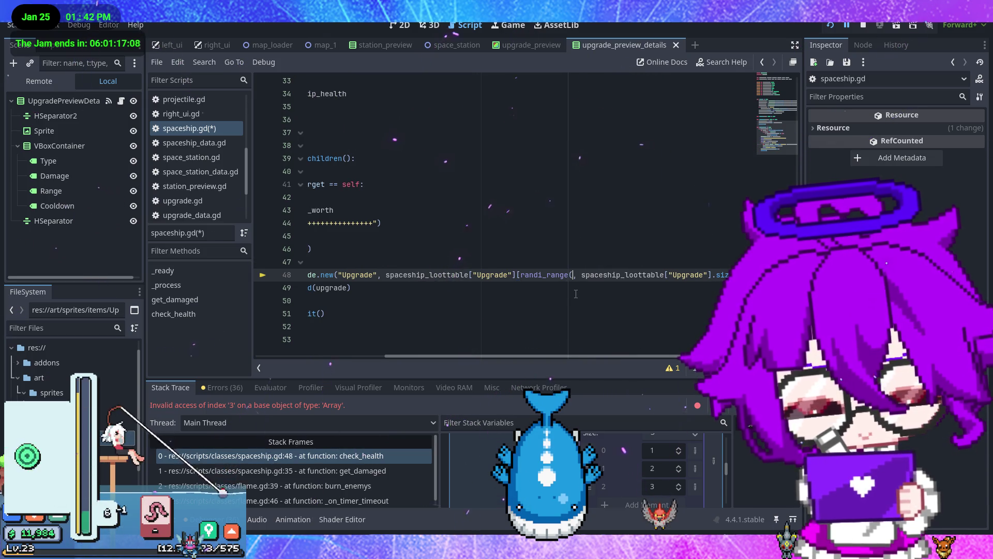
text(0)
scroll(666, 278, right, 1)
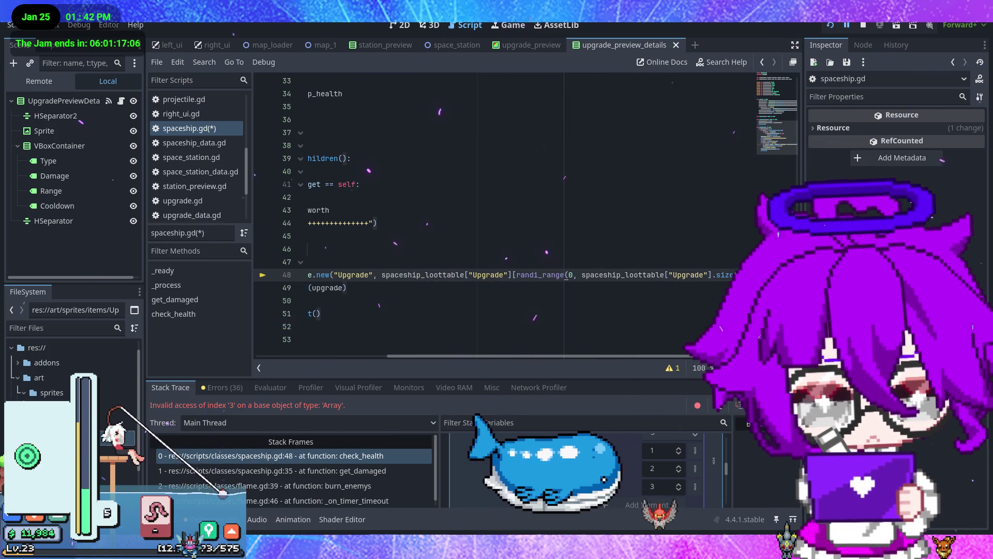
scroll(518, 217, right, 1)
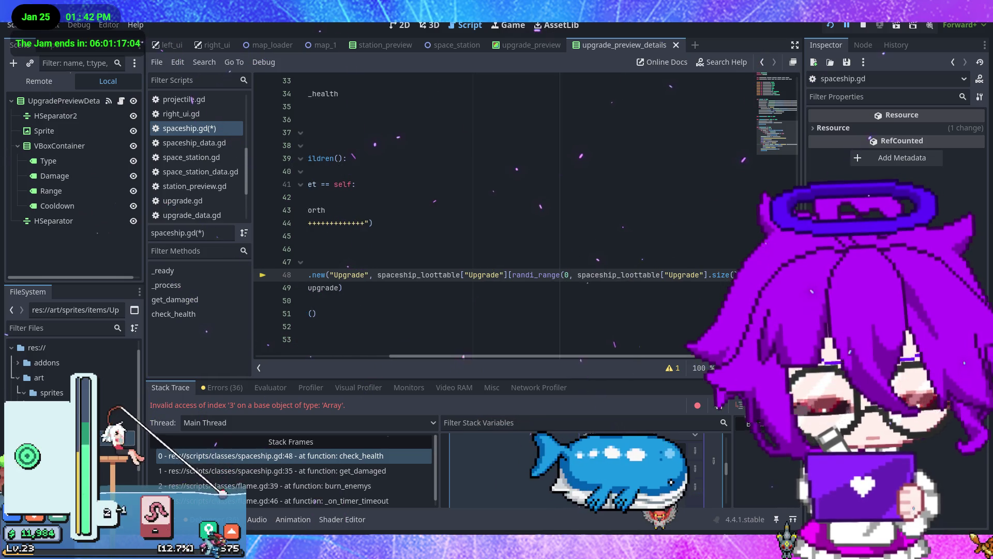
scroll(517, 218, right, 1)
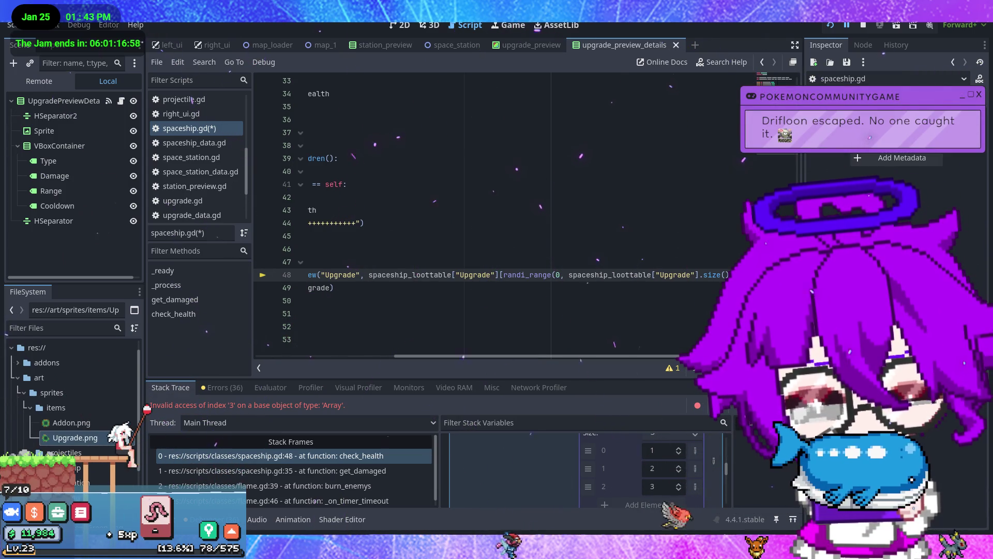
click(830, 29)
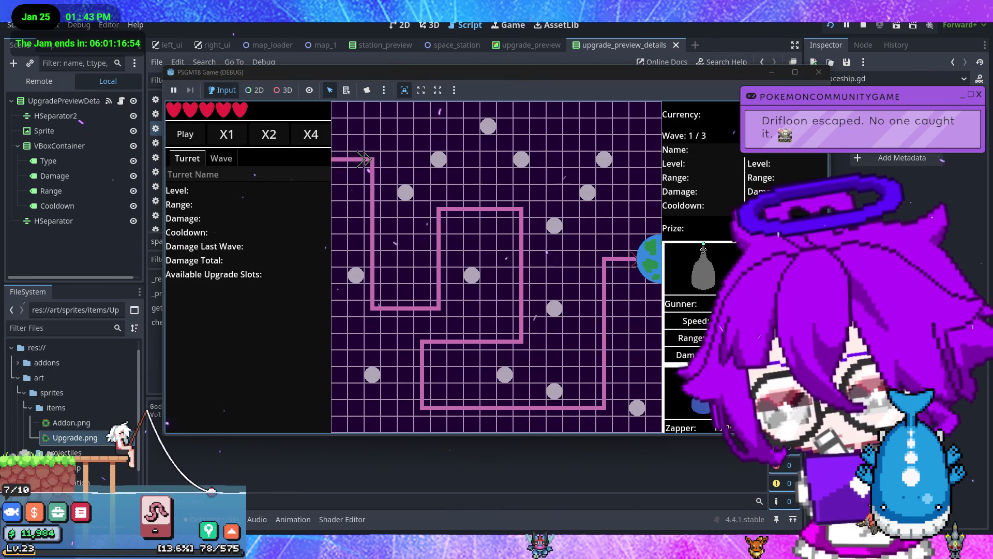
Step: Place a red turret at the top-left path entrance, play the first wave, then restart the game
click(703, 269)
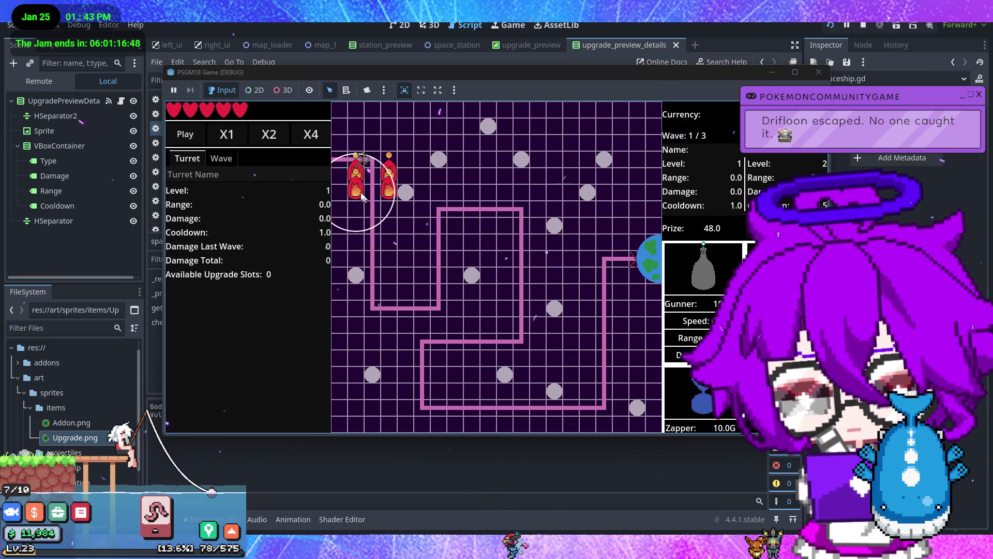
click(364, 199)
click(190, 142)
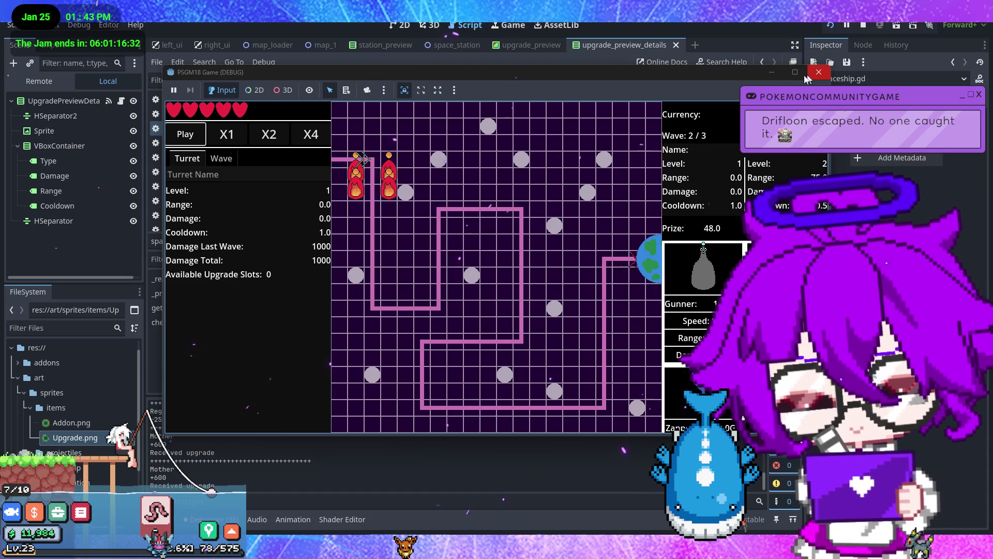
click(830, 26)
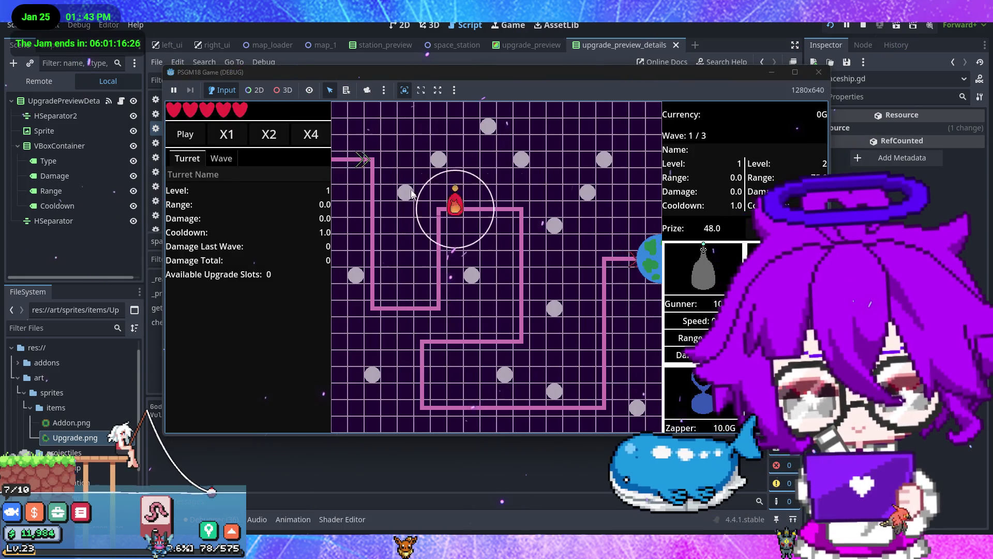
Step: Drag a turret next to the path entrance, start the wave, then close the game
mouse_move(413, 194)
mouse_down()
mouse_move(389, 163)
mouse_move(357, 173)
mouse_move(420, 199)
mouse_move(354, 198)
mouse_up()
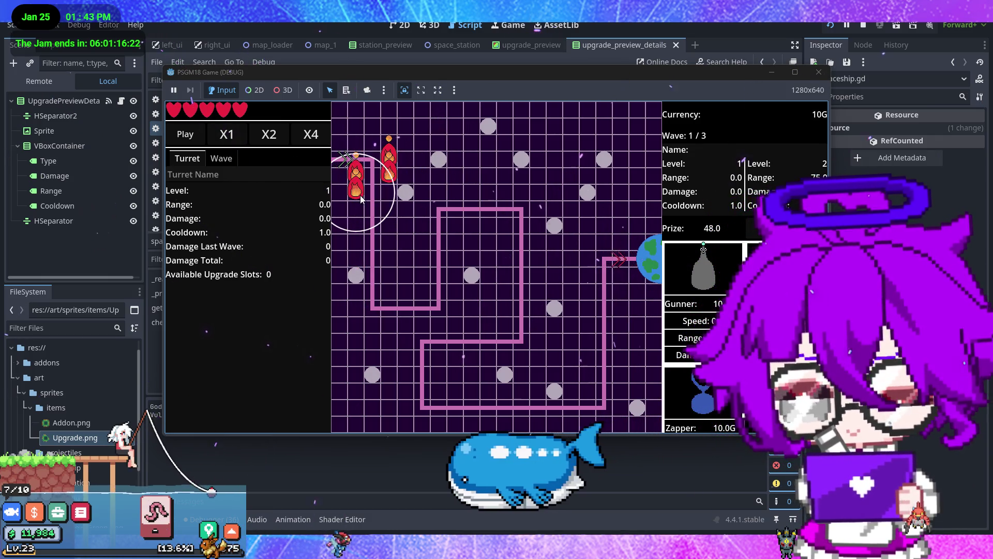
click(185, 134)
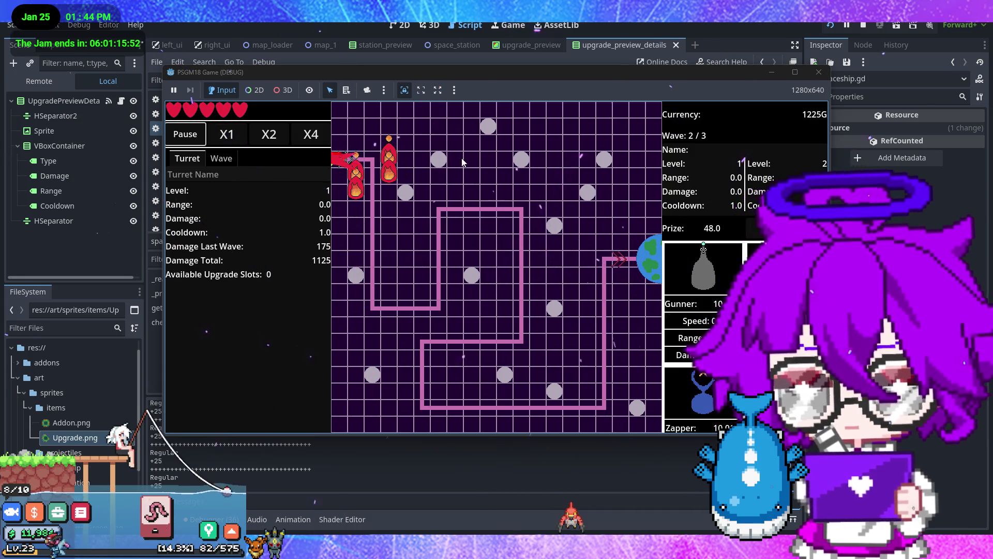
click(819, 72)
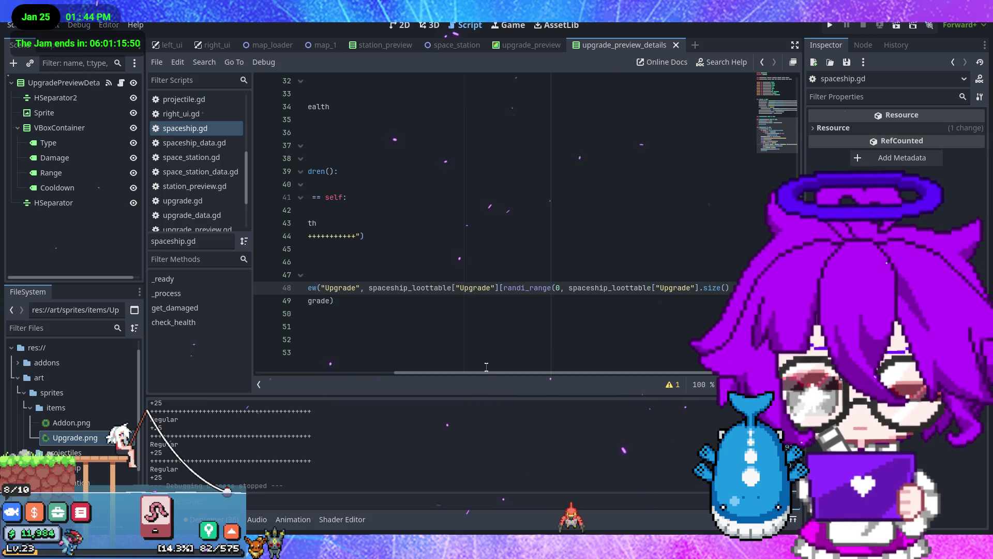
drag(489, 376, 351, 374)
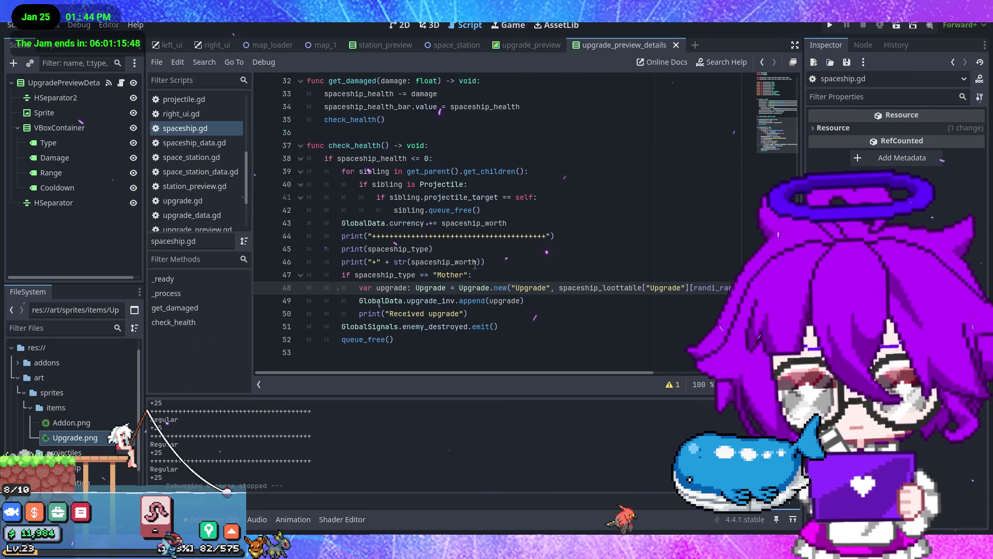
scroll(475, 265, up, 4)
scroll(474, 265, up, 5)
click(537, 228)
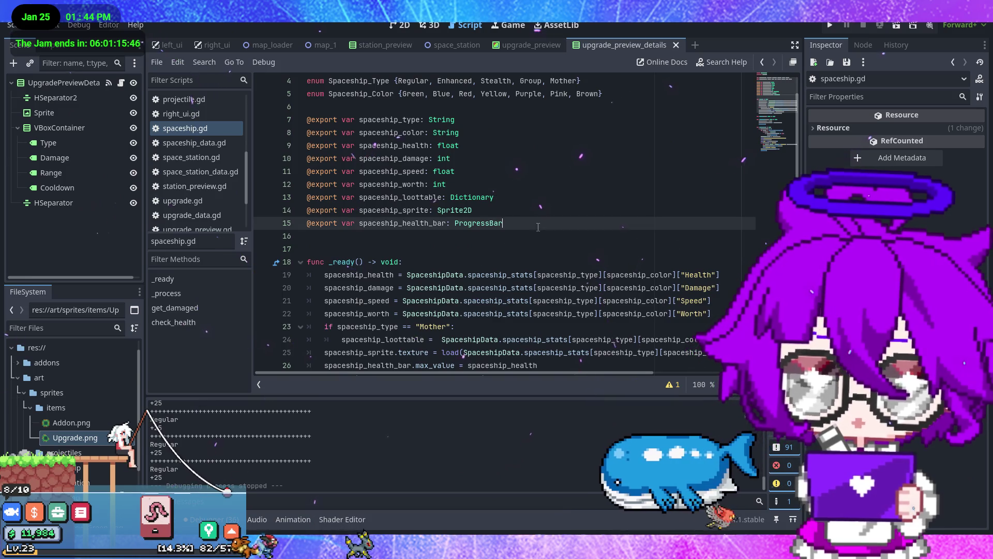
key(Return)
text(@export)
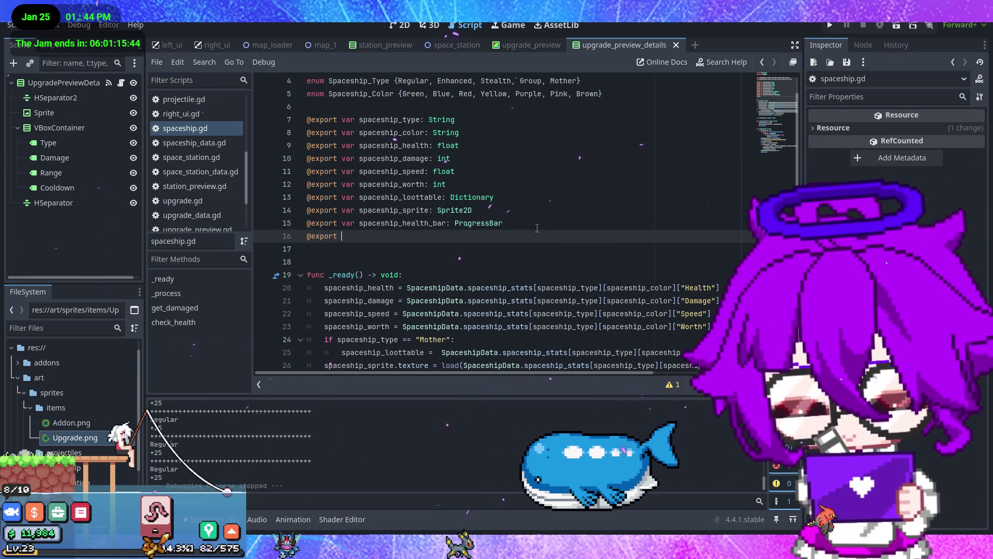
text( var is )
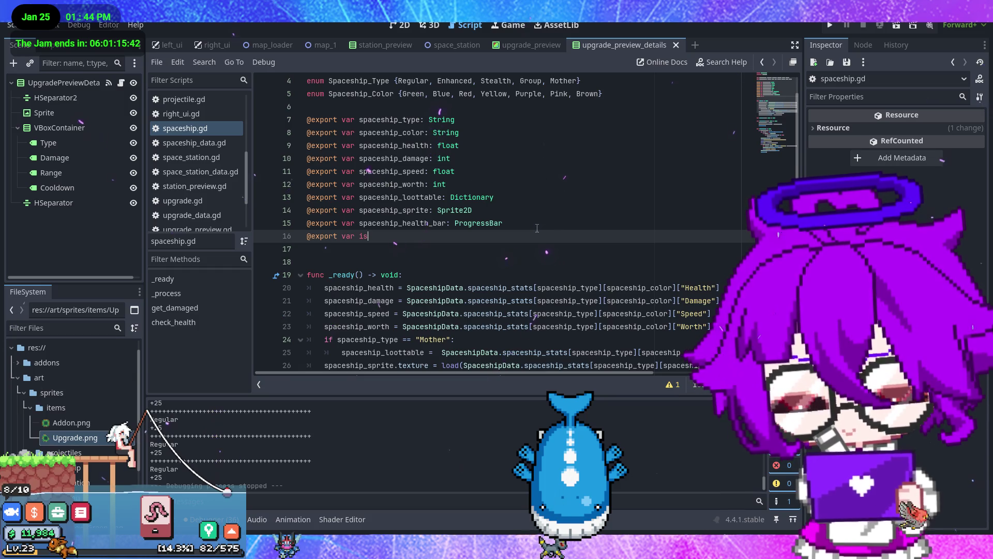
text(destroyed: bool = false)
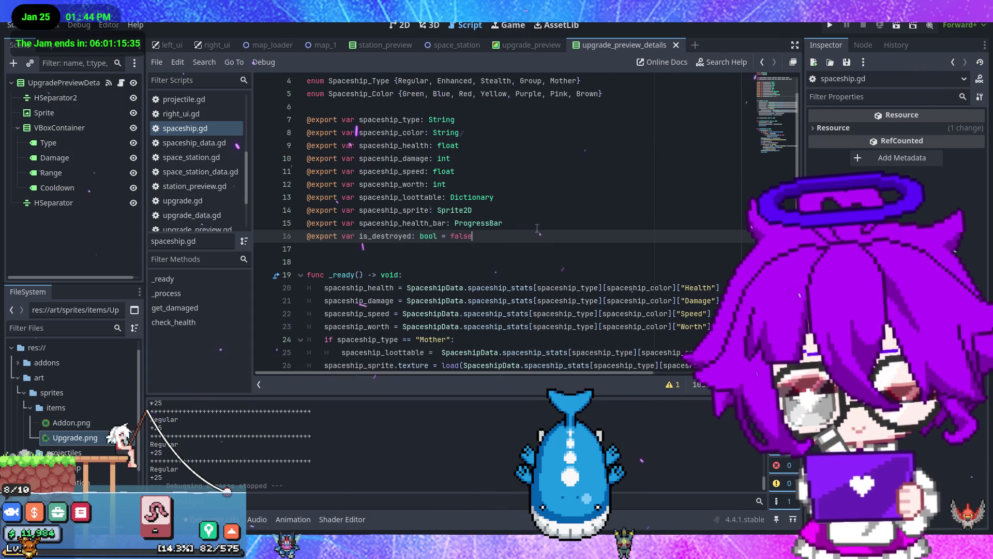
key(ctrl+s)
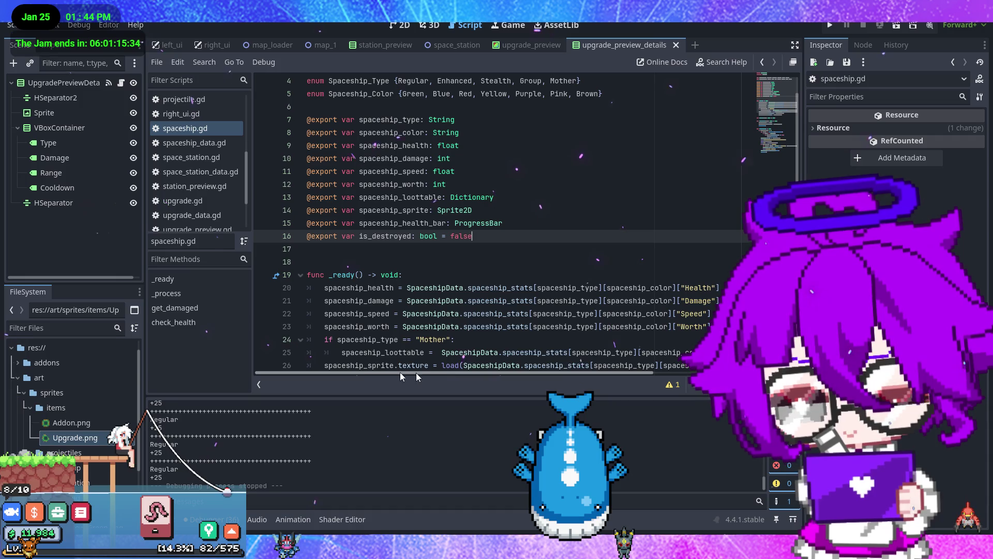
scroll(501, 298, down, 2)
scroll(500, 297, down, 6)
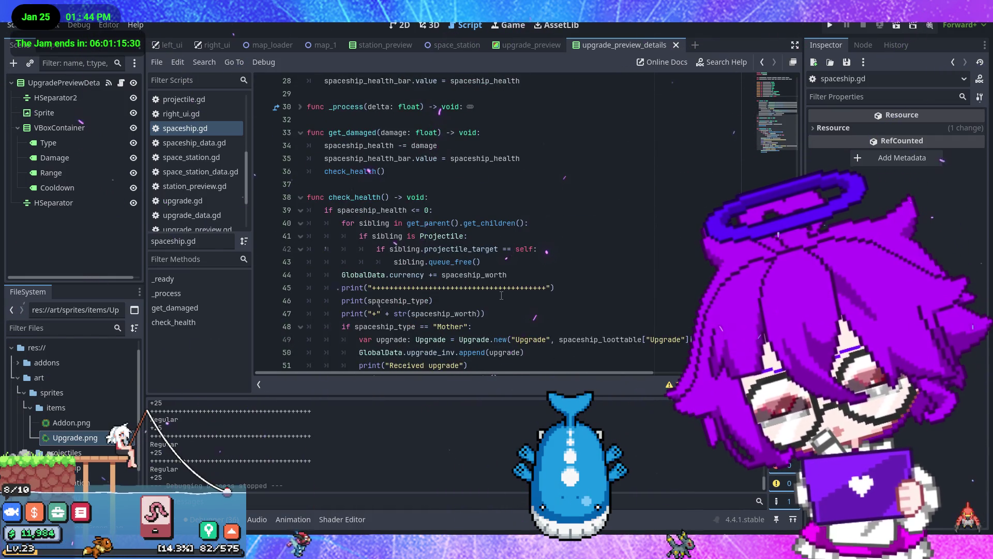
scroll(501, 296, down, 1)
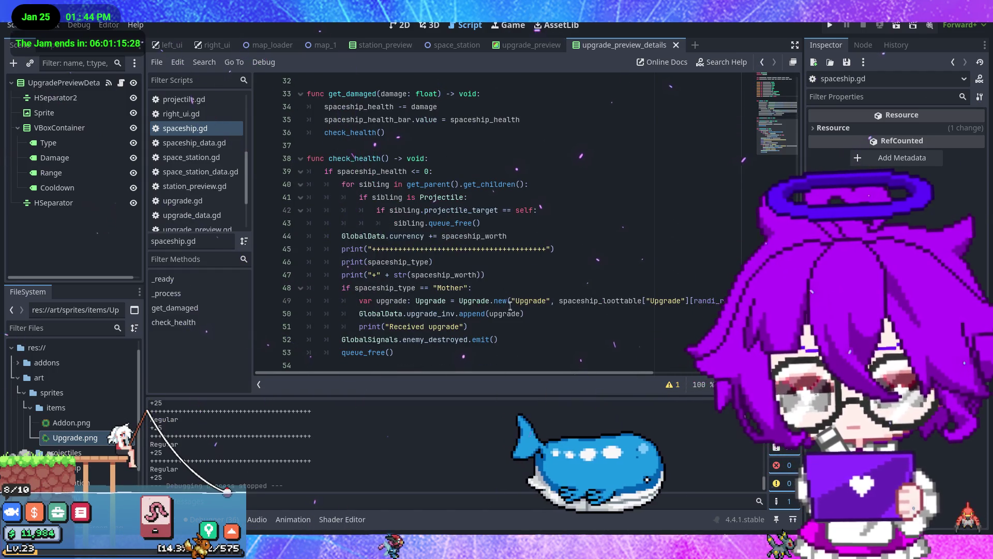
click(455, 352)
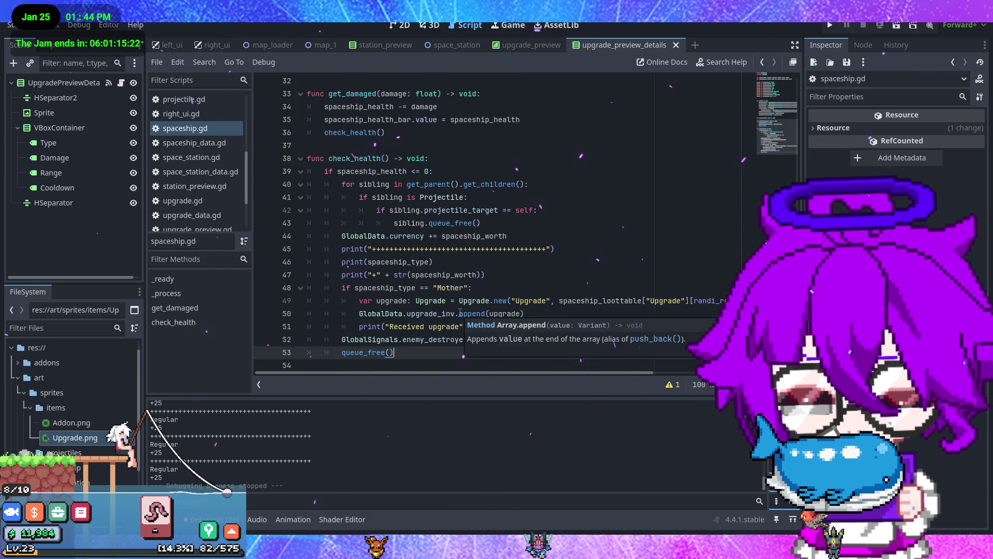
click(417, 353)
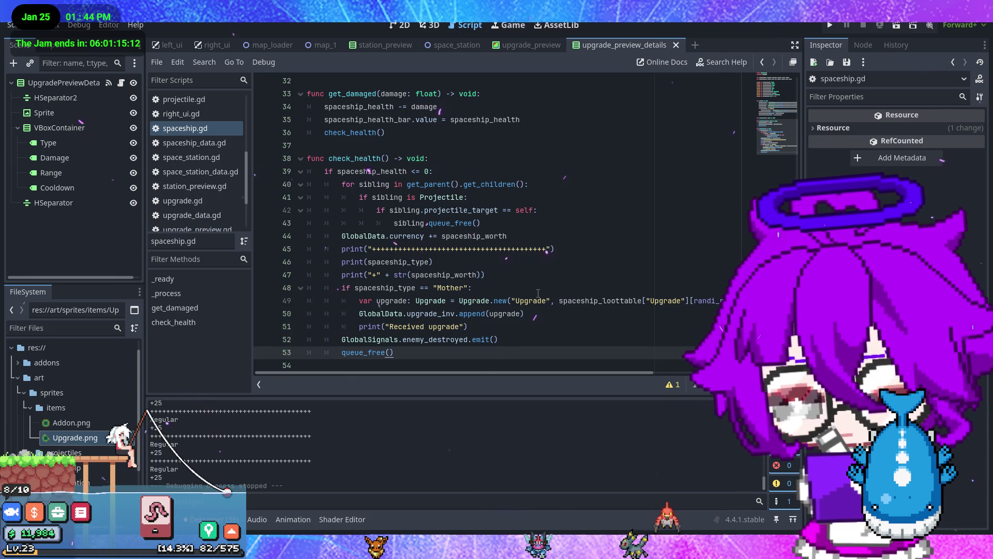
click(538, 324)
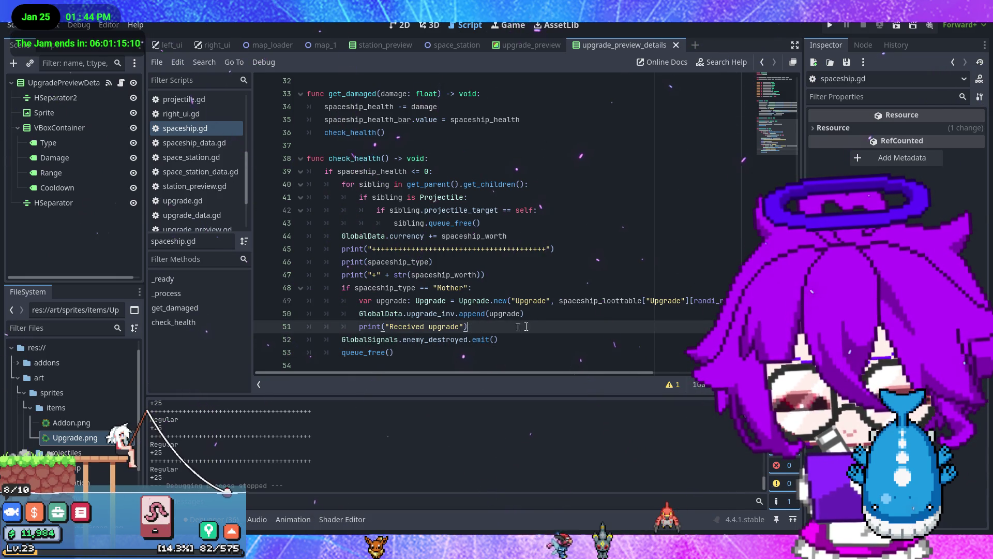
click(551, 314)
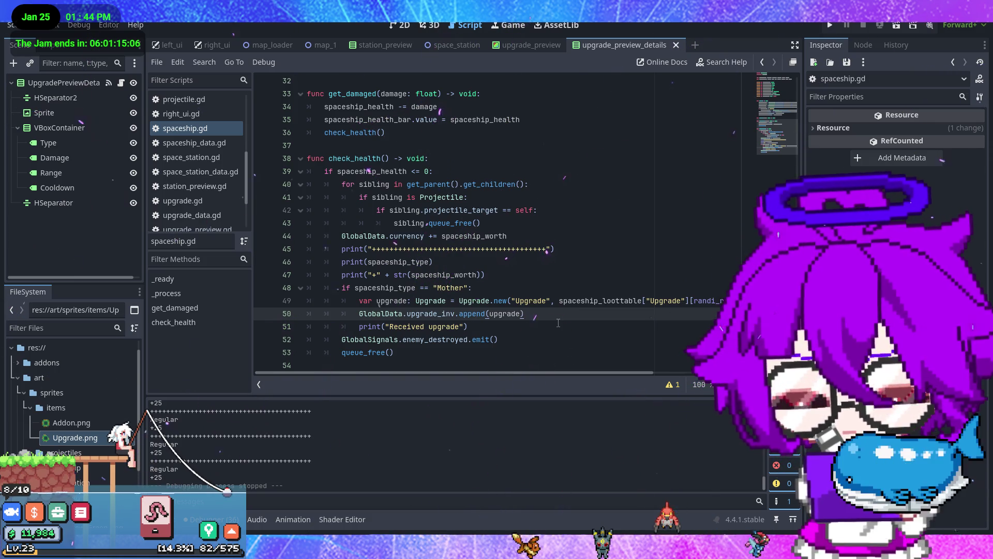
click(541, 324)
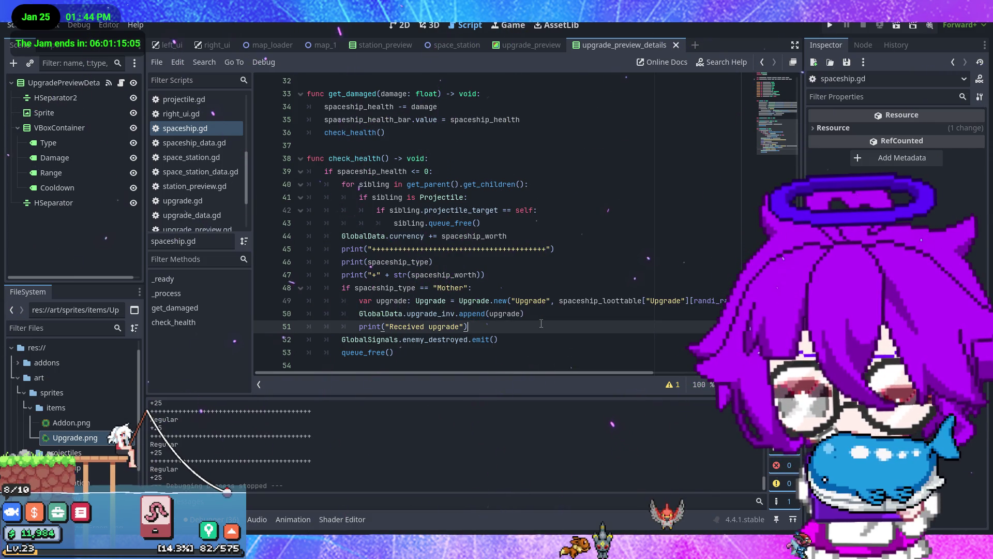
click(455, 162)
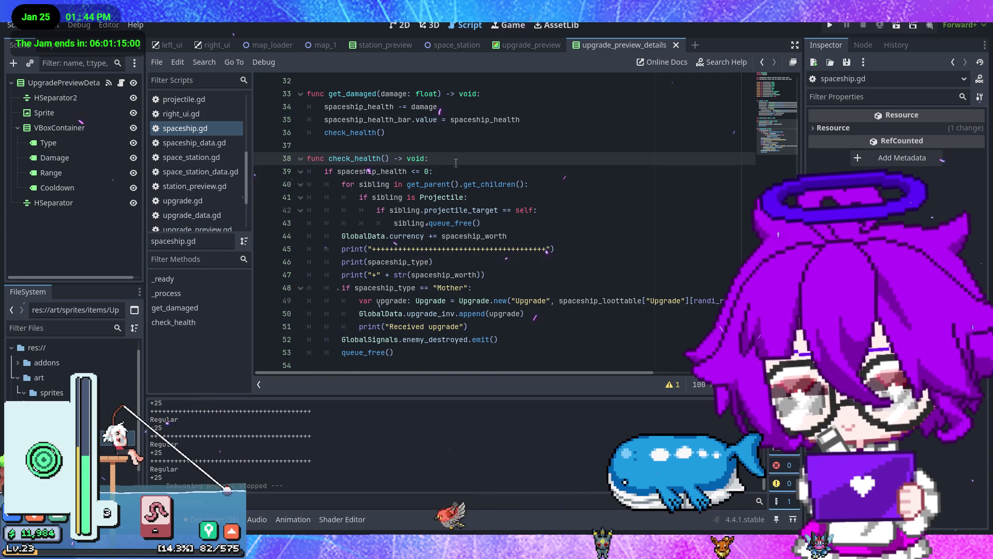
click(451, 174)
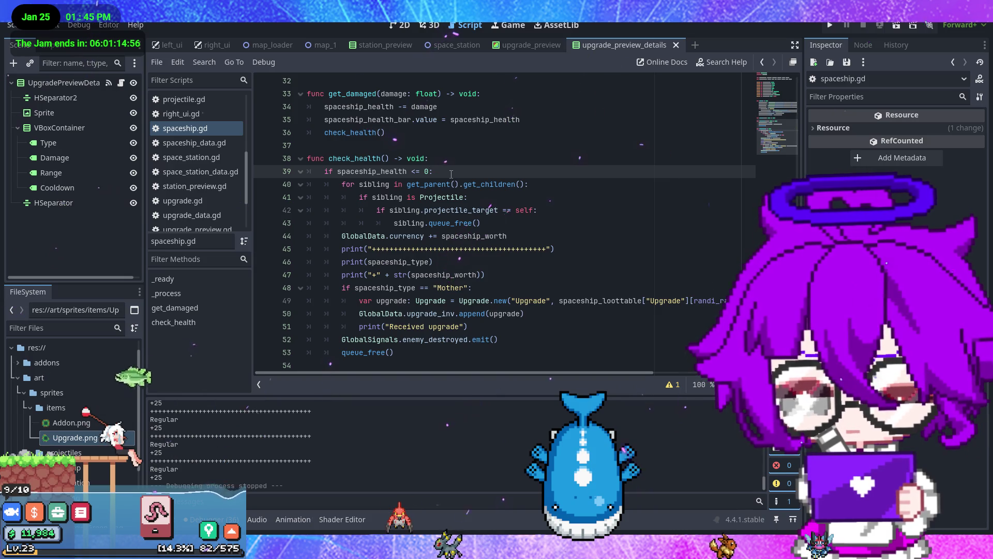
click(460, 160)
key(Return)
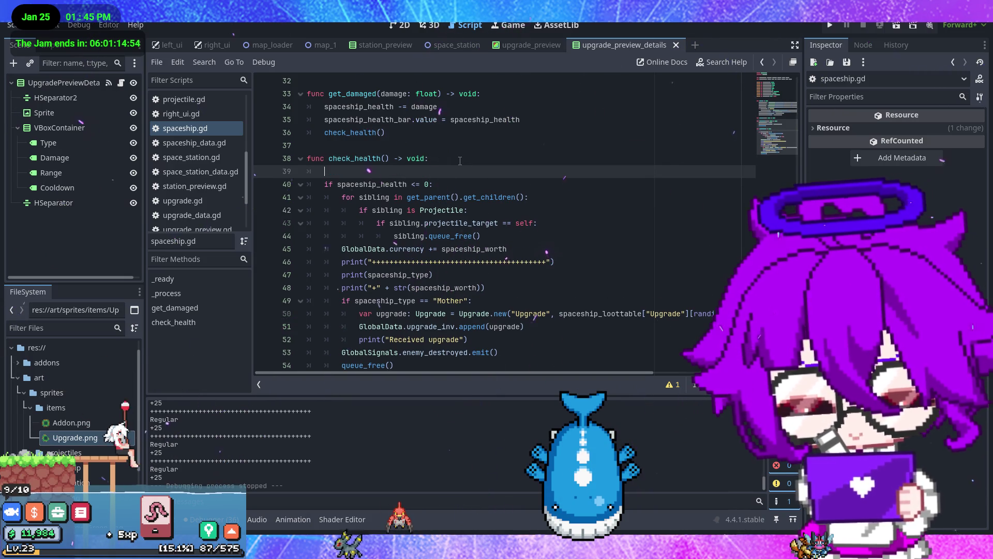
Step: Wrap the health check block in check_health under an 'if !is_destroyed:' condition
text(if is_destroyed)
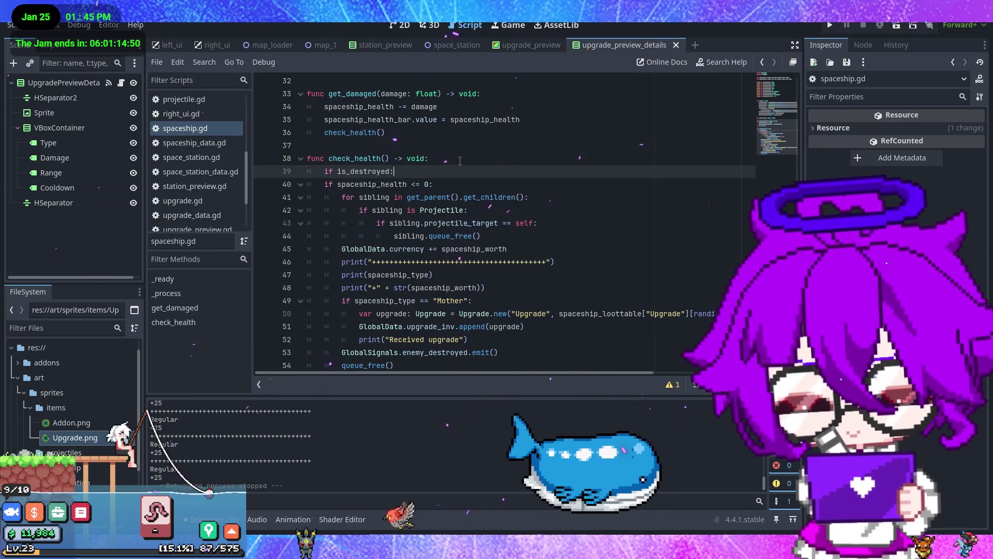
text(:)
scroll(422, 171, down, 1)
click(337, 145)
text(!)
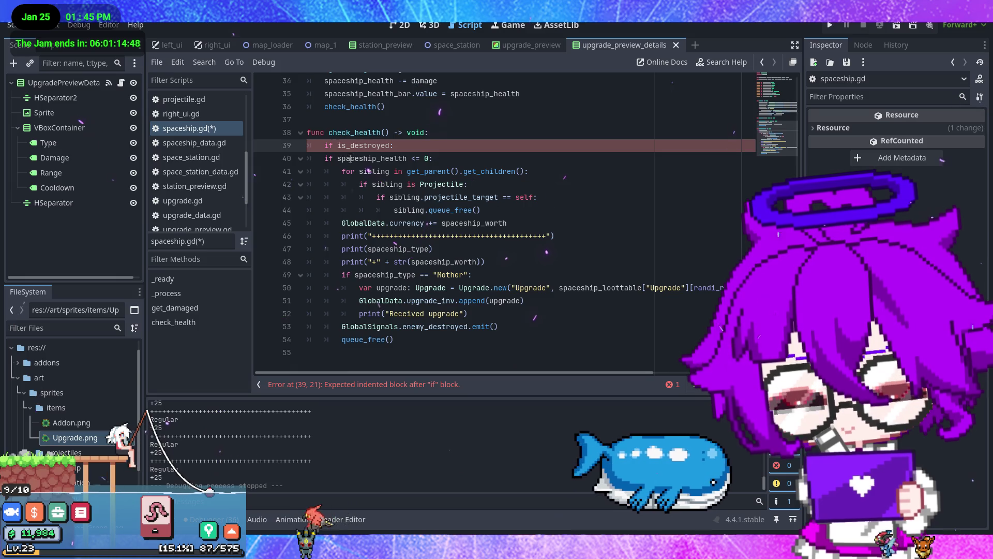
drag(324, 159, 324, 171)
shift+click(409, 339)
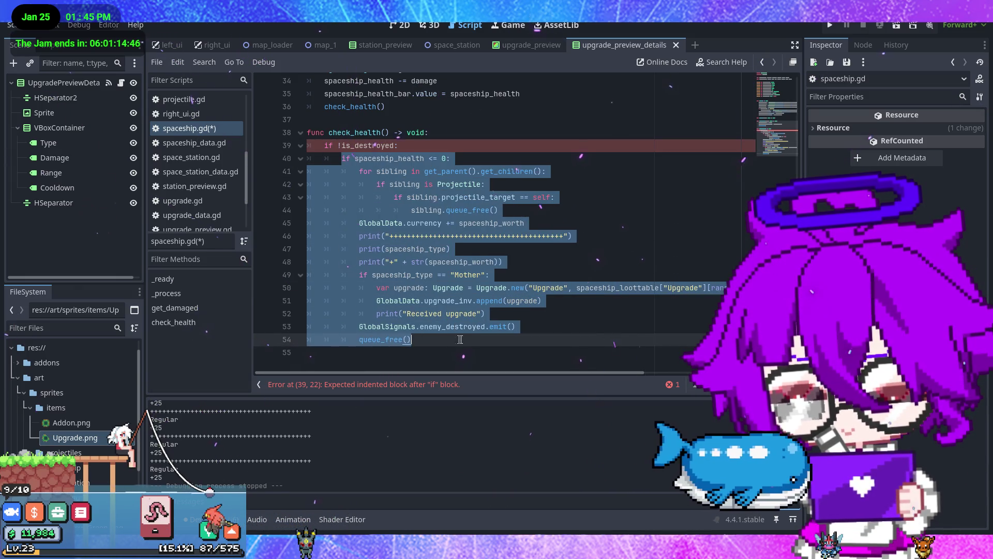
key(Tab)
click(468, 339)
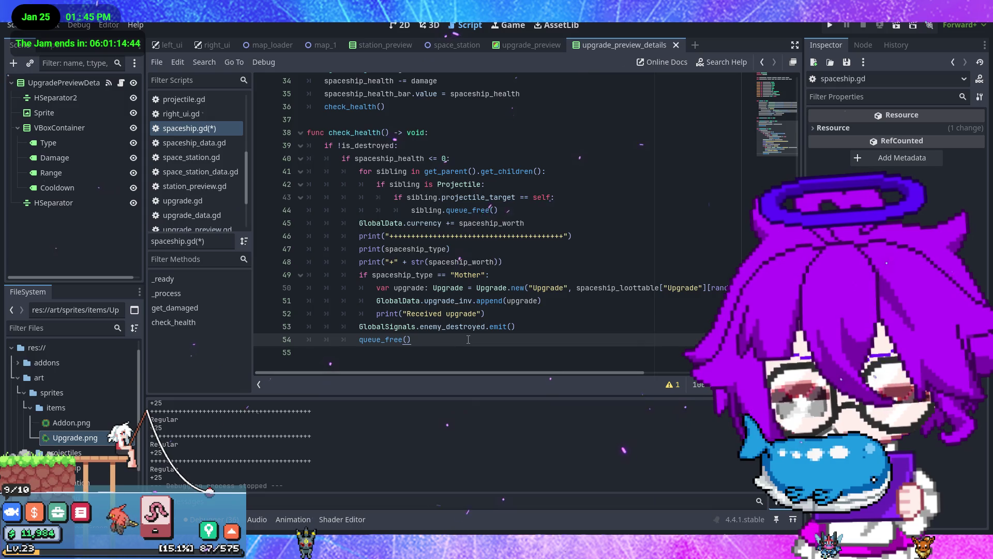
Step: Add an 'else:' branch calling queue_free() and save the spaceship script
key(Return)
text(else)
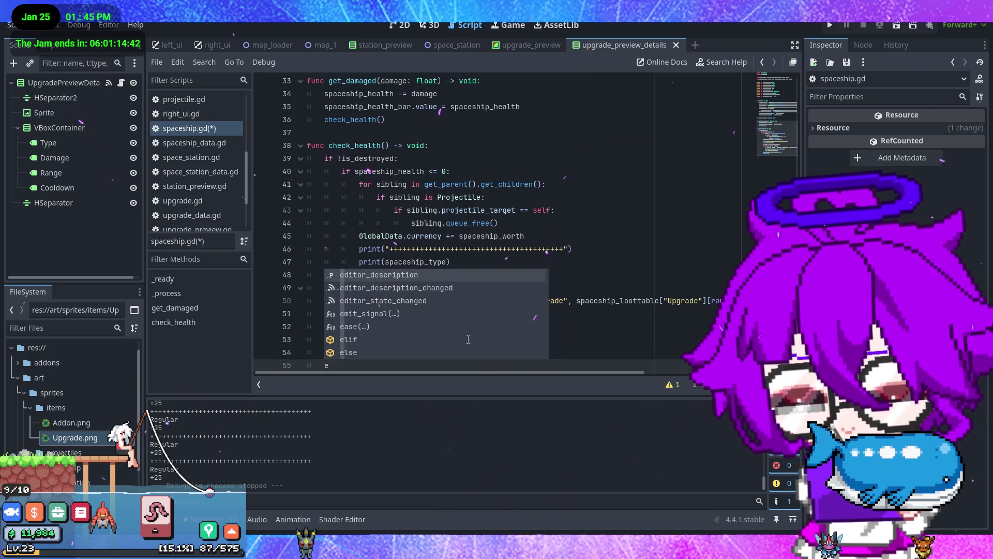
key(Return)
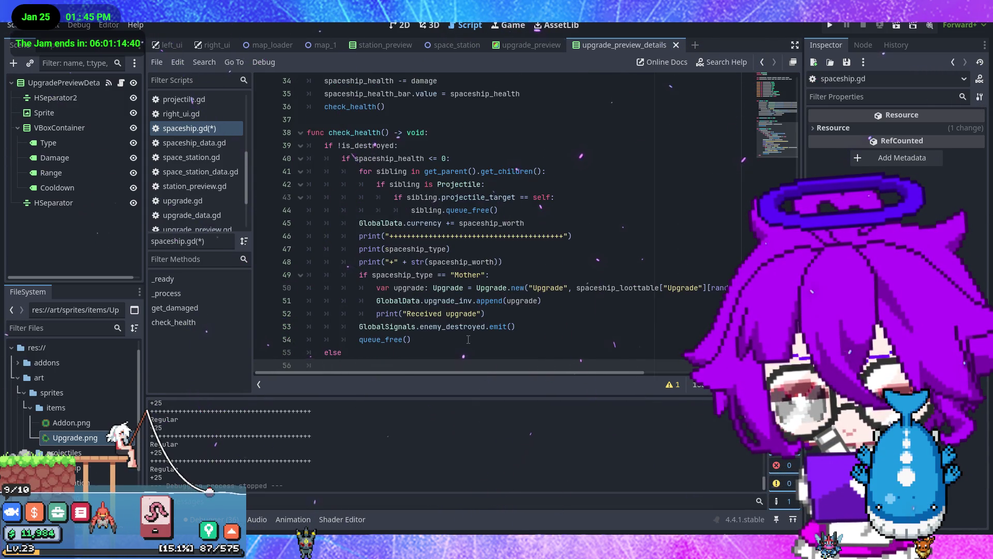
key(BackSpace)
key(BackSpace)
text(:)
key(Return)
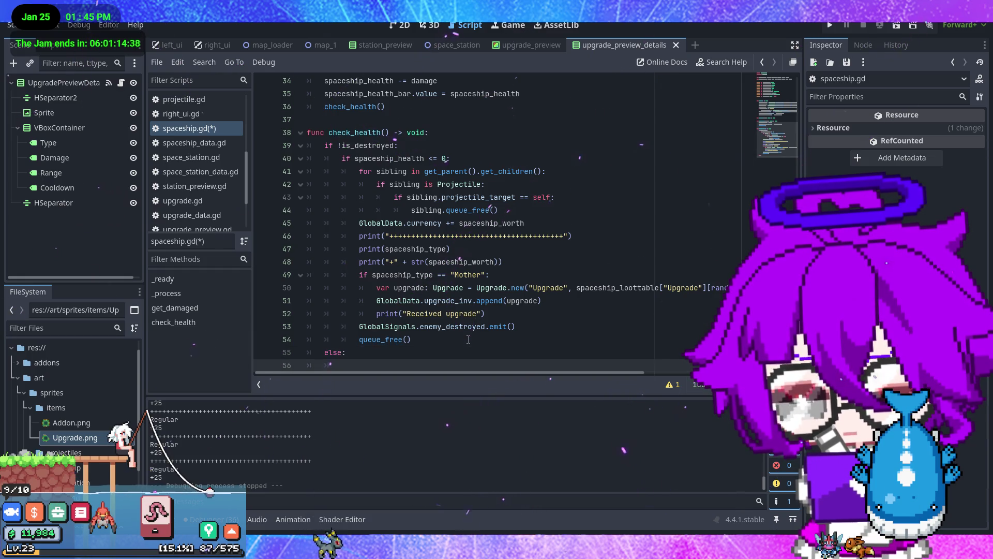
text(ue)
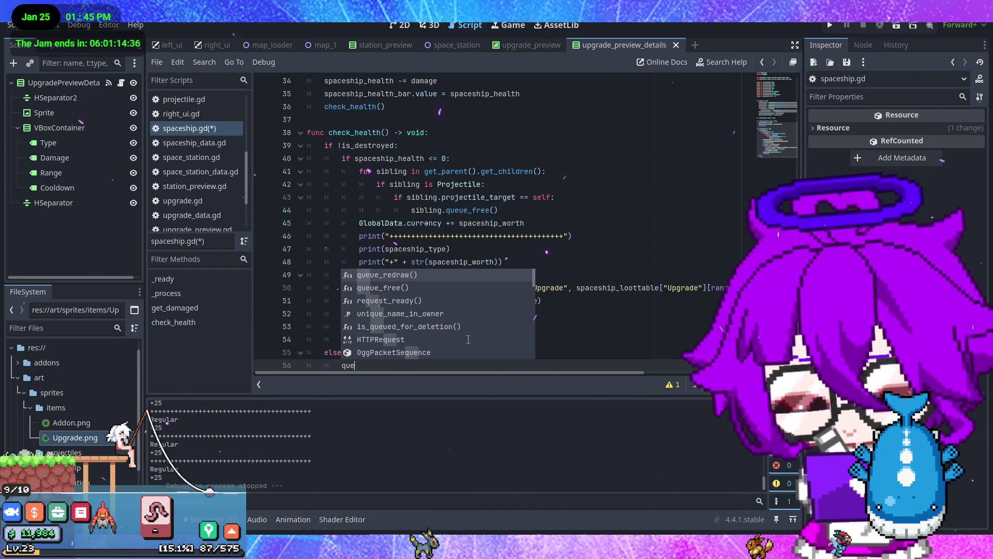
key(Down)
key(Return)
key(ctrl+s)
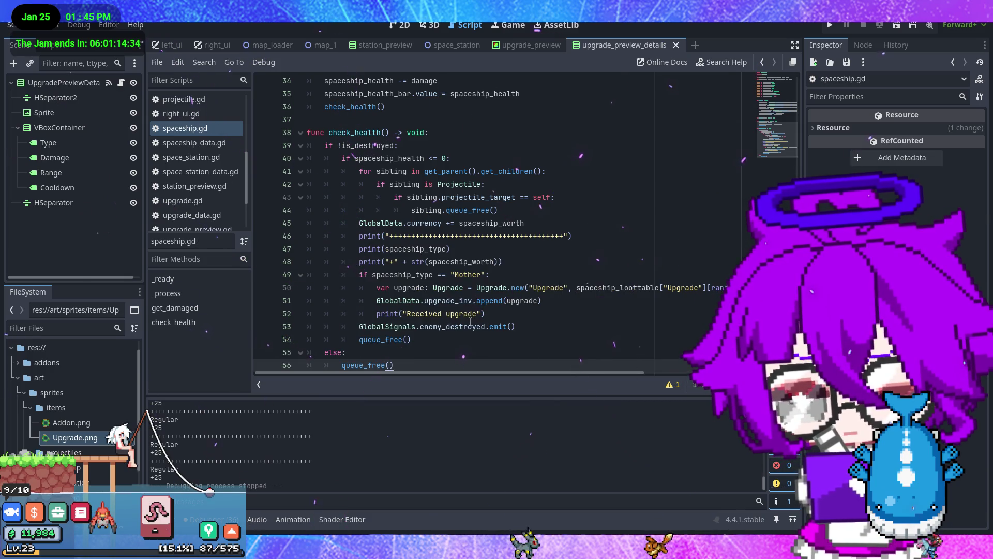
Step: Insert 'is_destroyed = true' after line 53 and run the project
click(547, 327)
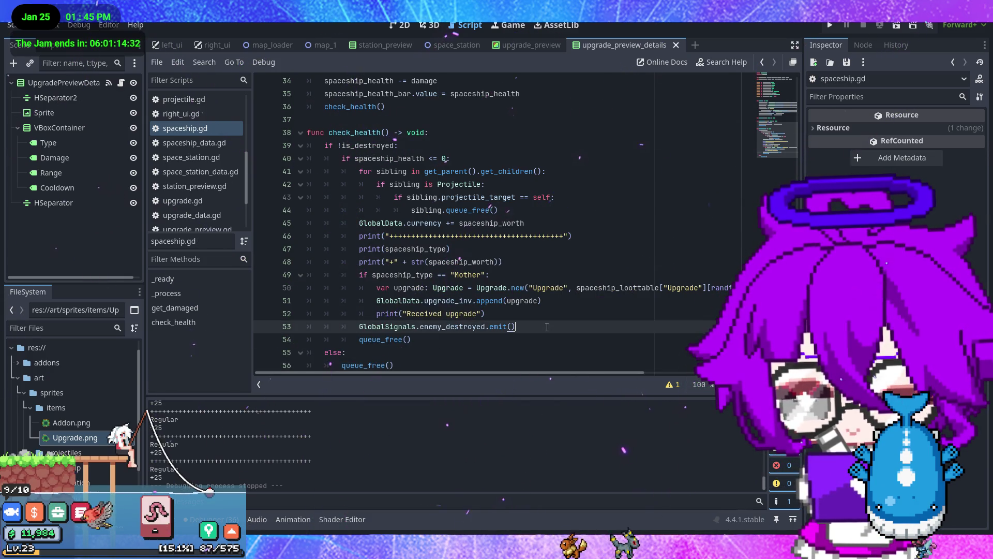
key(Return)
text(s)
key(Return)
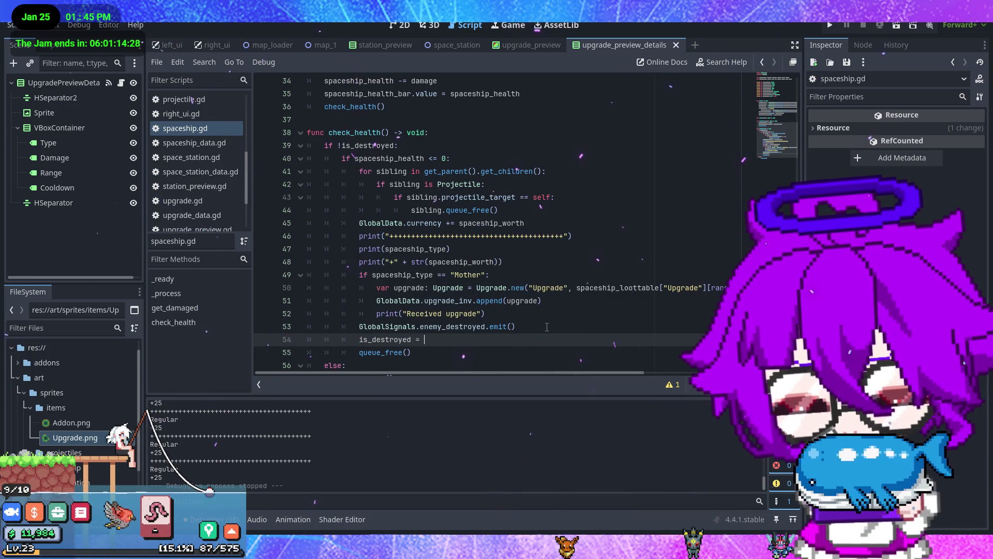
text(true)
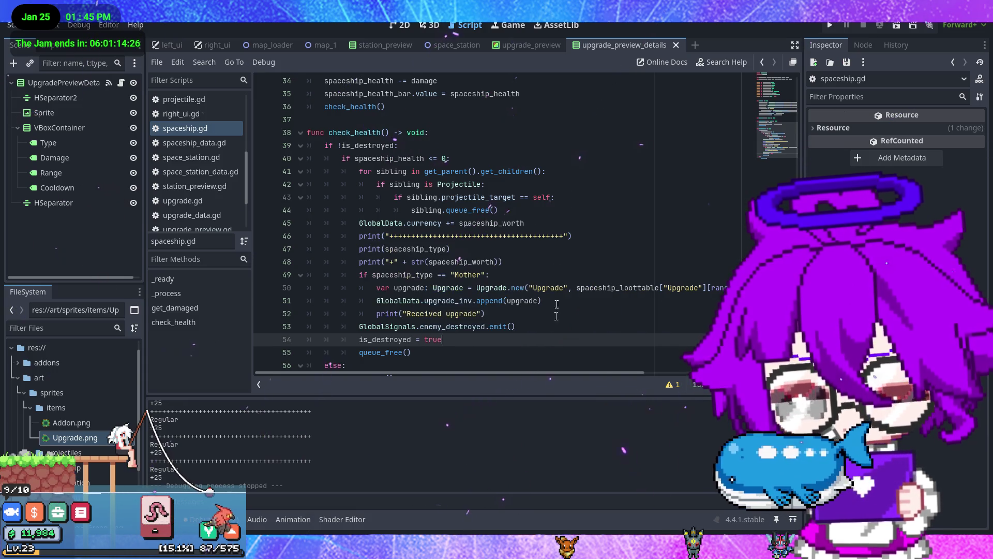
click(827, 26)
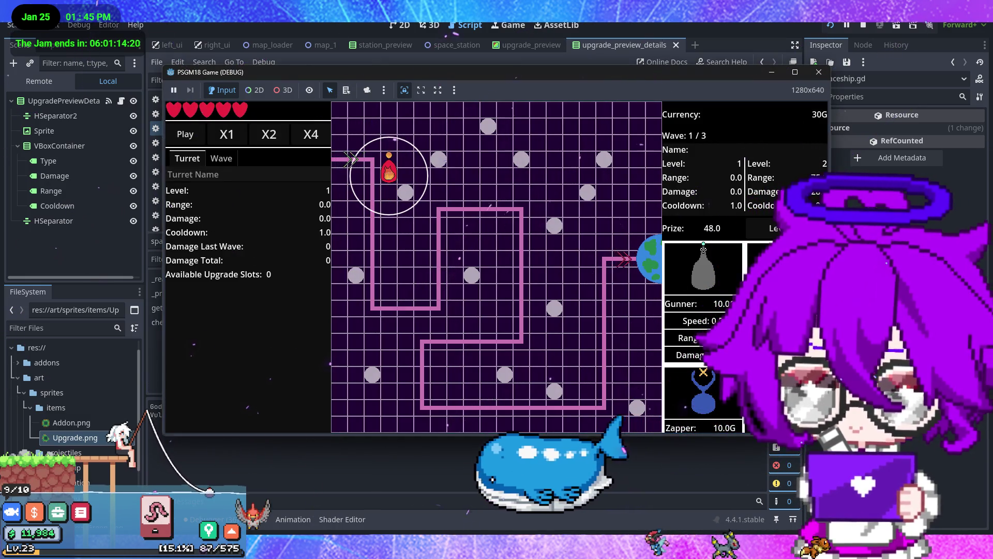
Step: Place two red turrets side by side, play the wave, then restart with F5
click(389, 168)
click(356, 168)
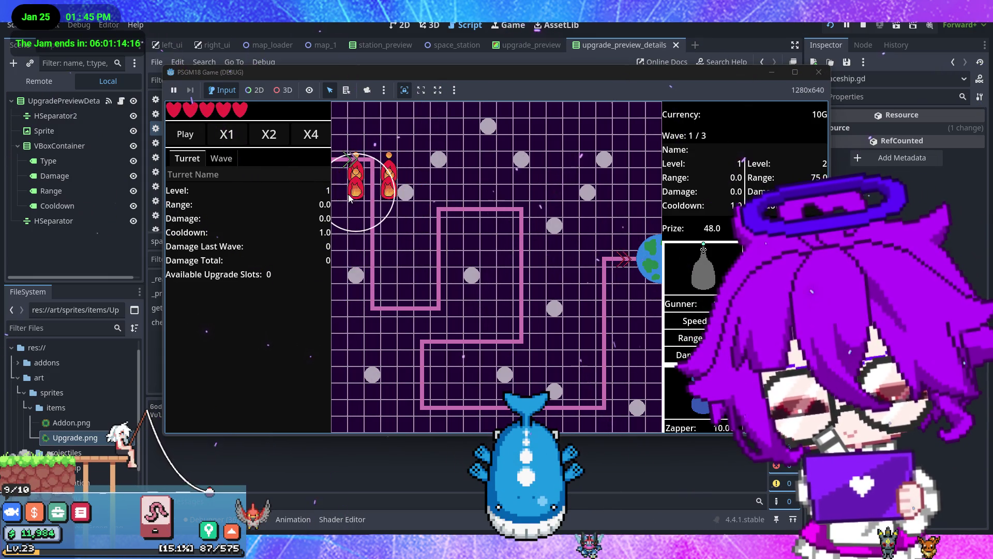
click(185, 134)
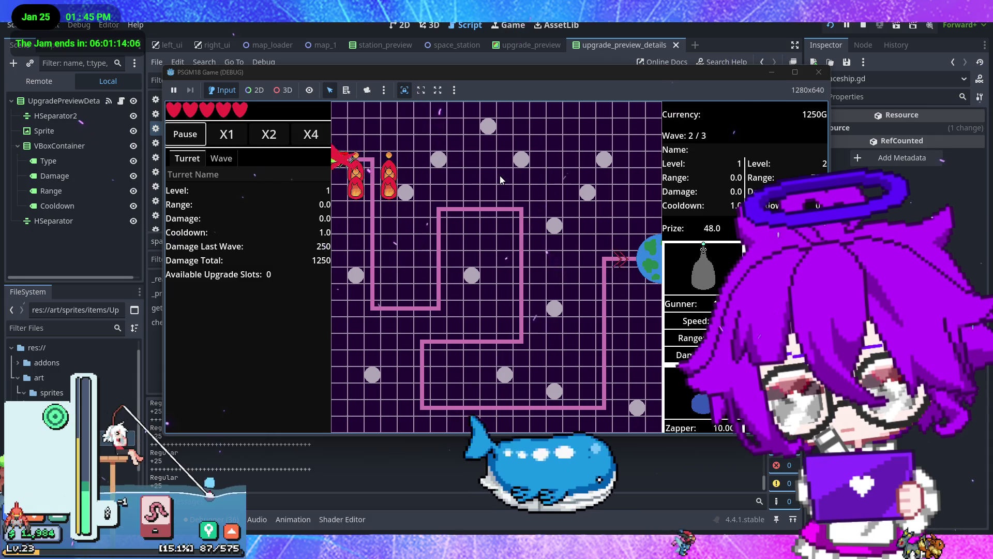
key(F5)
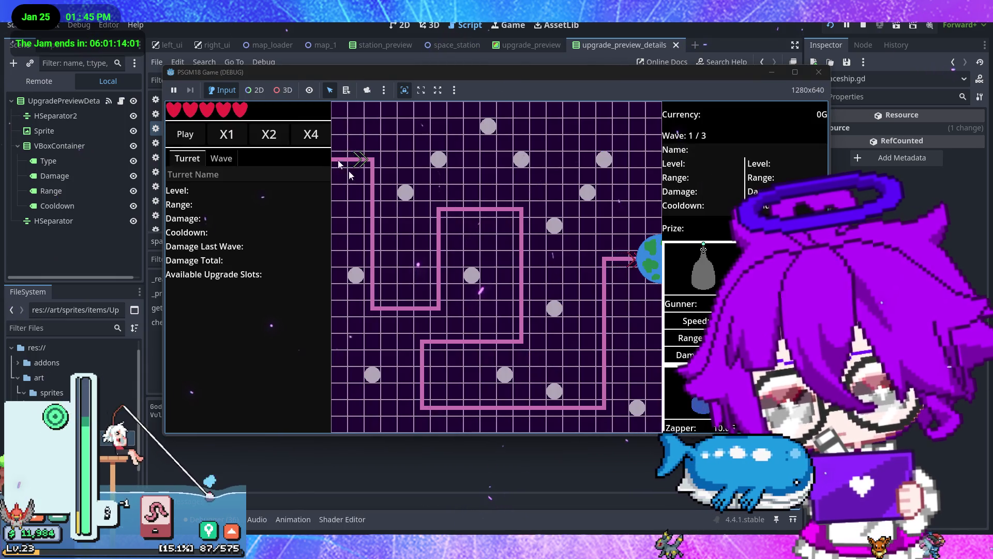
Step: Set the game to X4 speed, place a turret near the path start, play the wave, then stop with F8
click(311, 134)
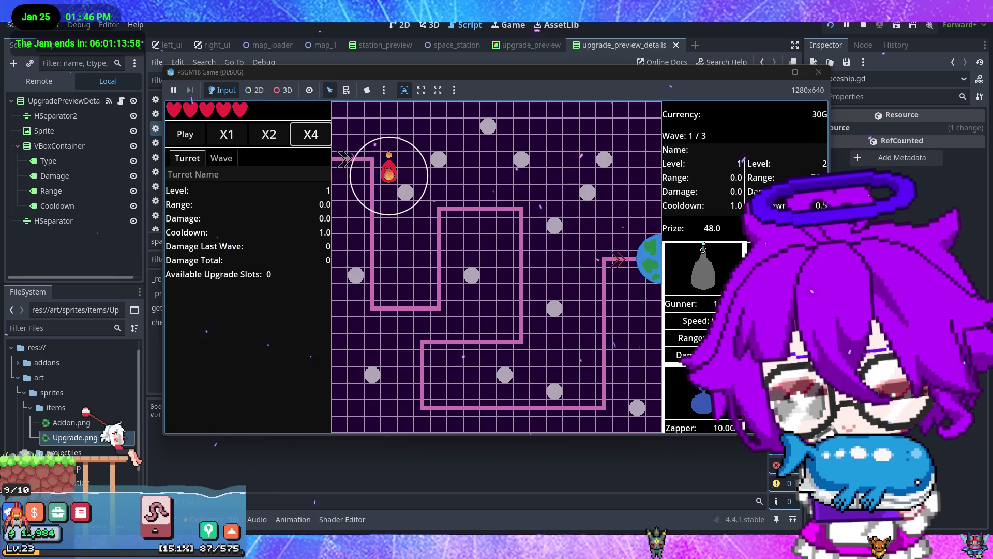
click(406, 204)
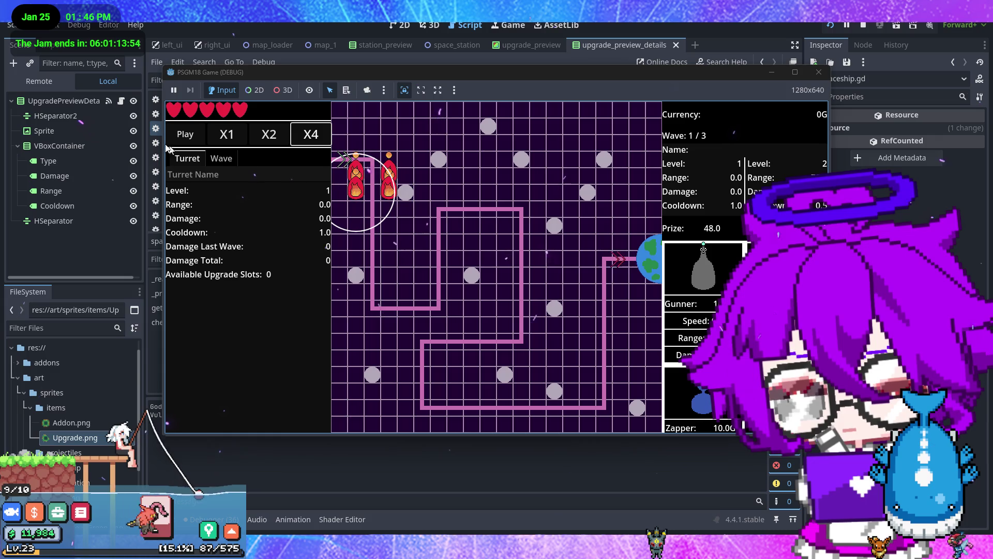
click(194, 139)
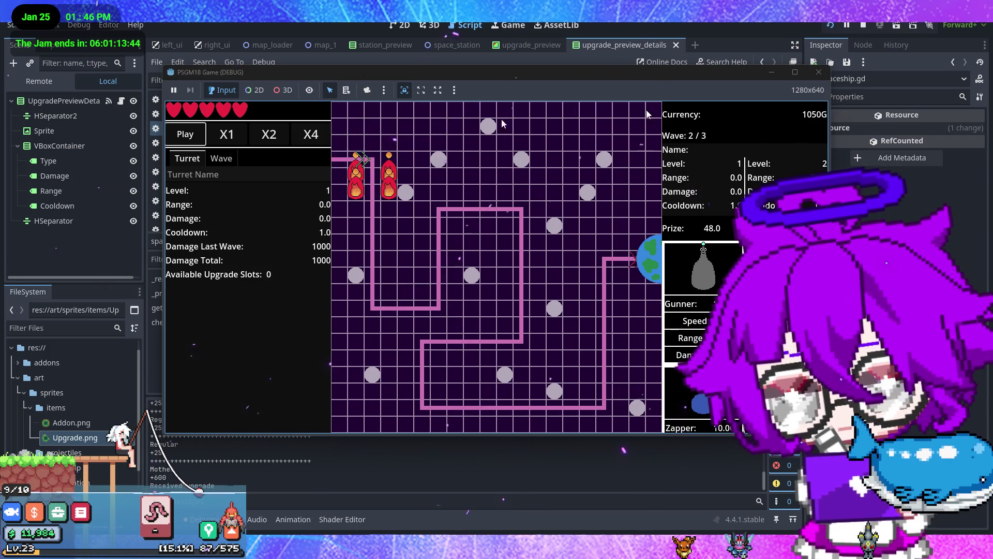
key(F8)
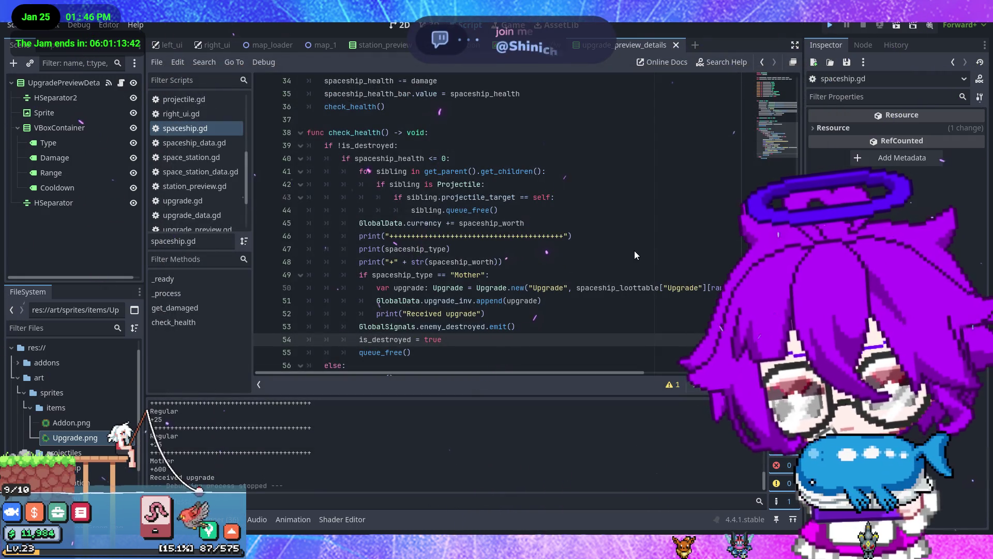
Step: Relaunch with F5, place a flame turret near the path start, play the wave, then stop the game
key(F5)
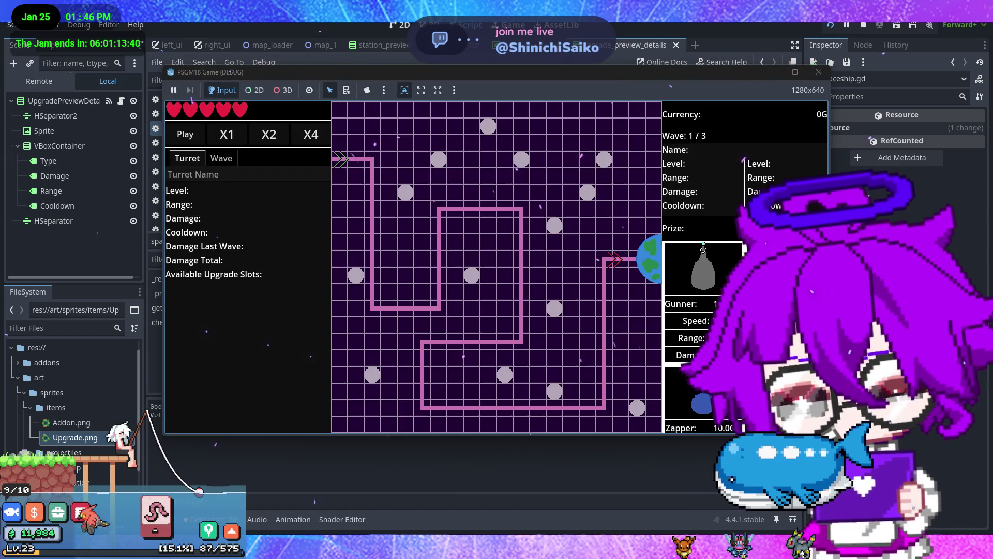
click(388, 155)
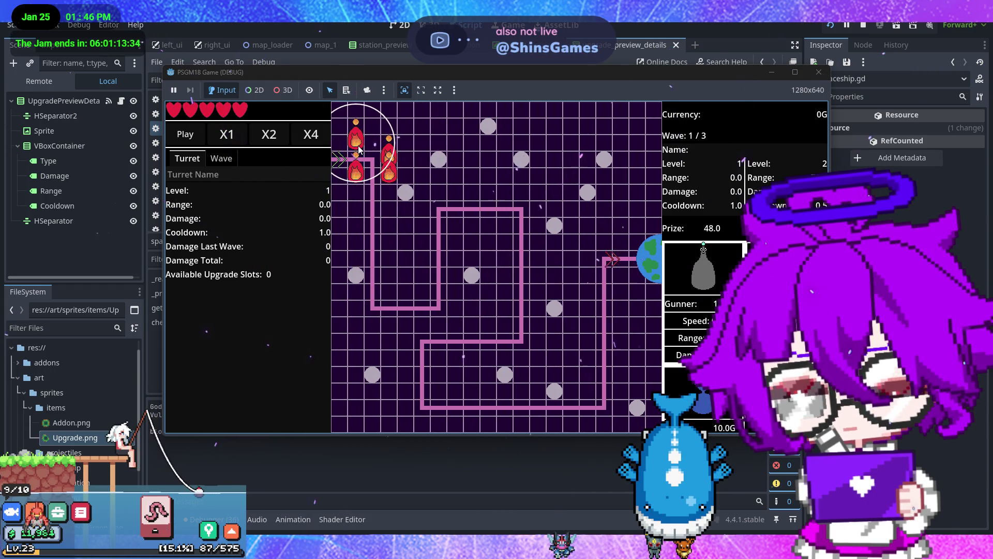
click(185, 134)
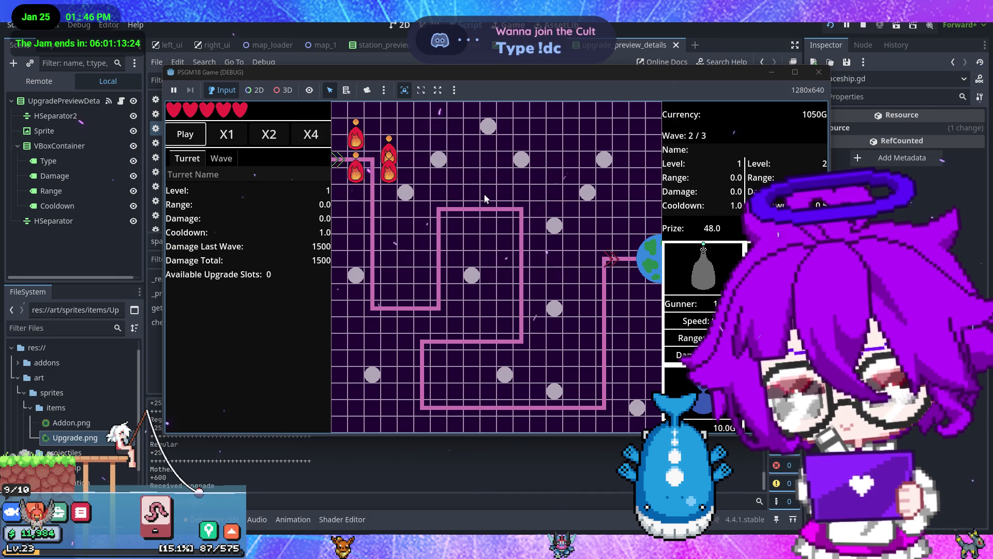
click(821, 75)
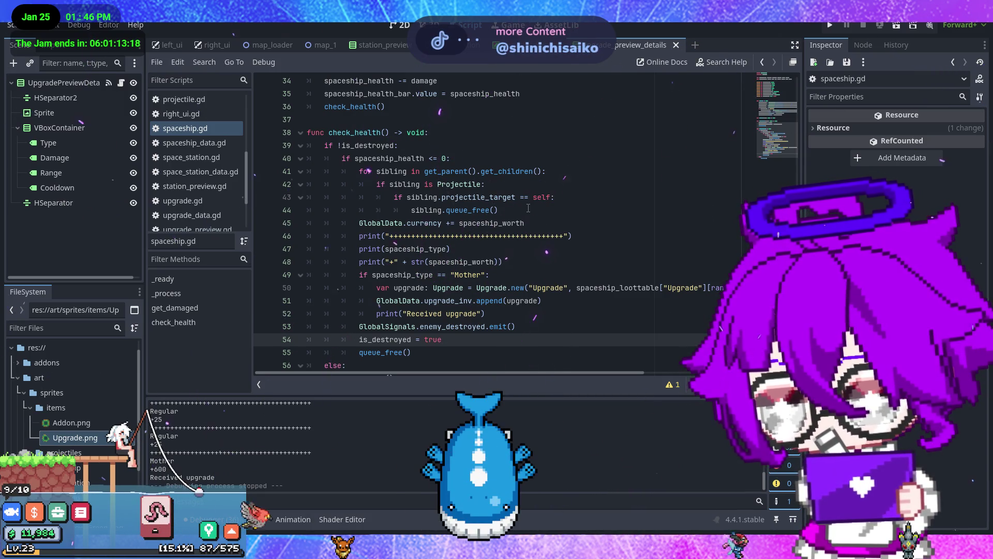
key(alt+Tab)
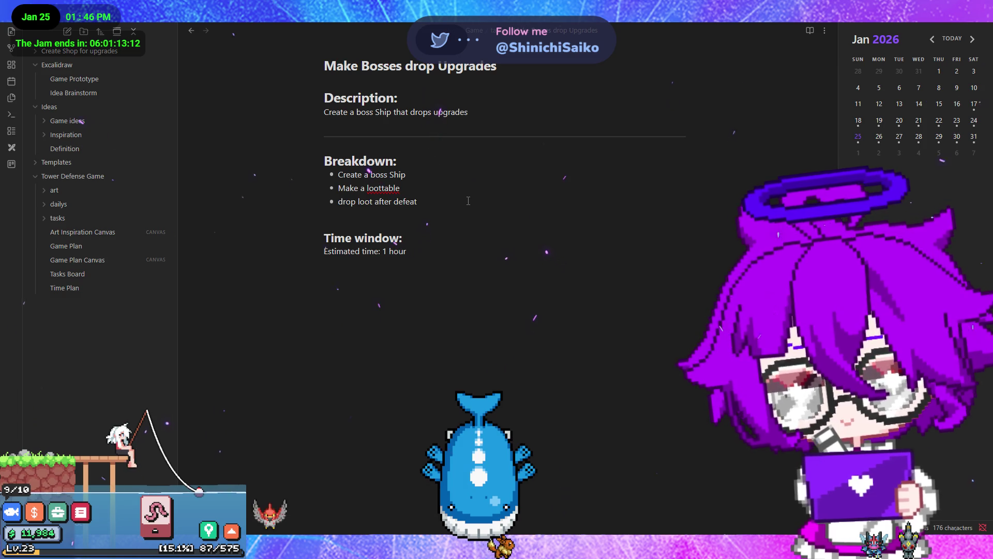
key(alt+Tab)
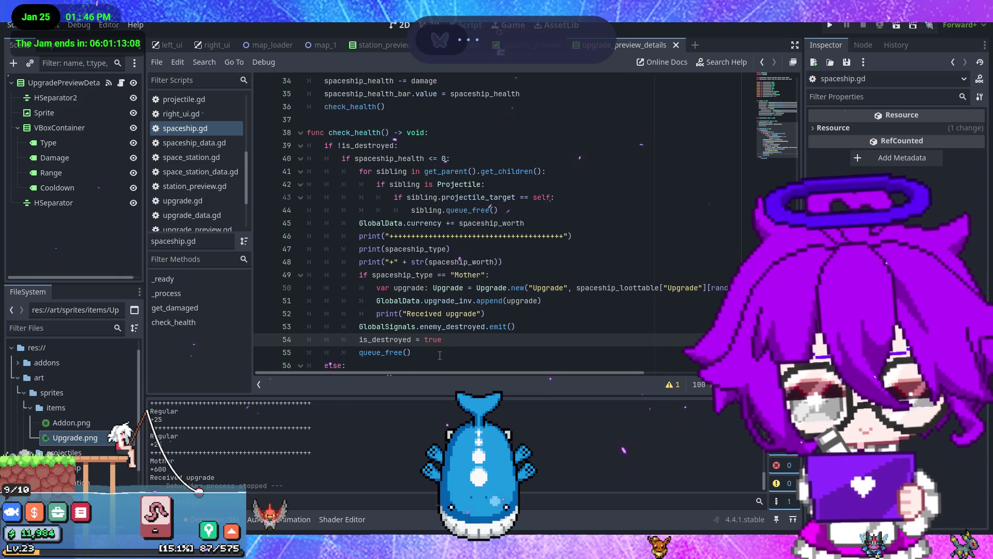
scroll(212, 217, down, 3)
Step: In waves.gd, copy the Mother spawn entry and paste it on a new line below the Pink entry
click(197, 207)
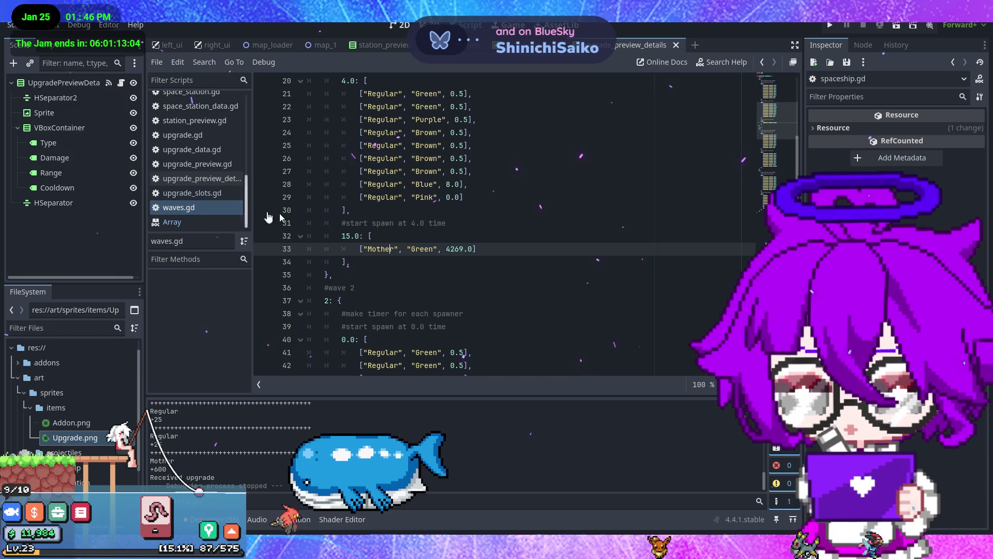
scroll(439, 264, down, 1)
drag(476, 210, 359, 210)
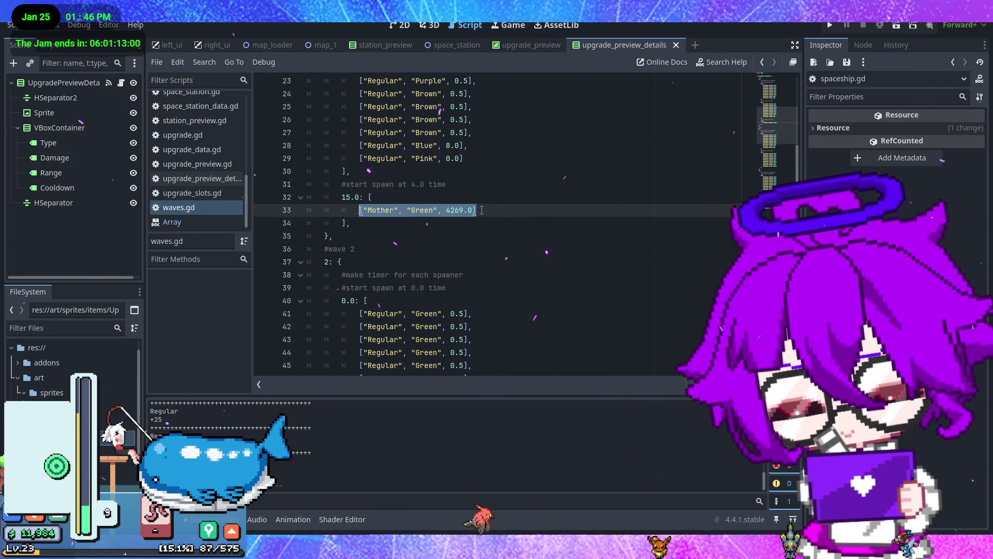
key(ctrl+c)
click(476, 159)
key(Return)
key(ctrl+v)
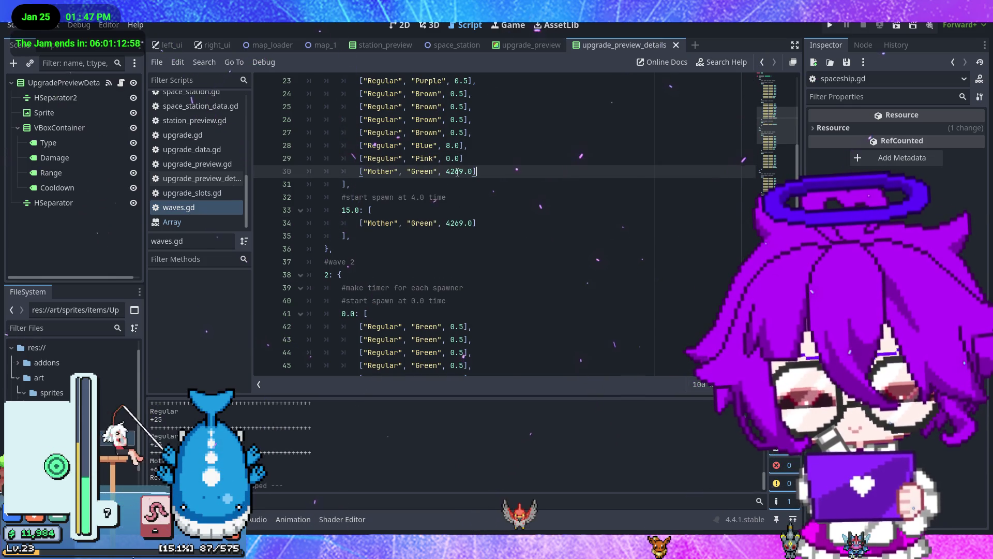
click(476, 158)
text(,)
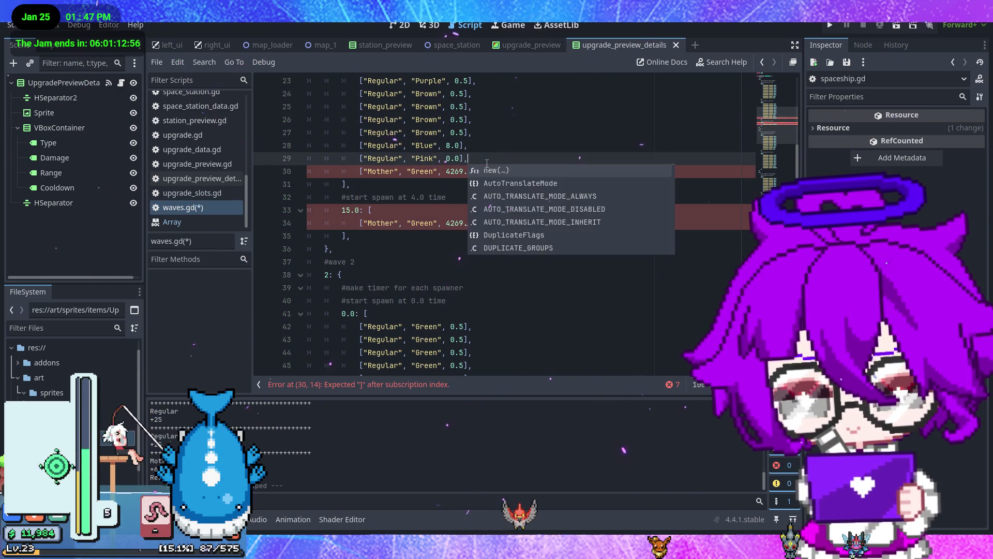
Step: Paste the Mother spawn entry as a new line 18 in wave 1's first group
scroll(486, 164, up, 2)
scroll(486, 163, up, 1)
click(488, 123)
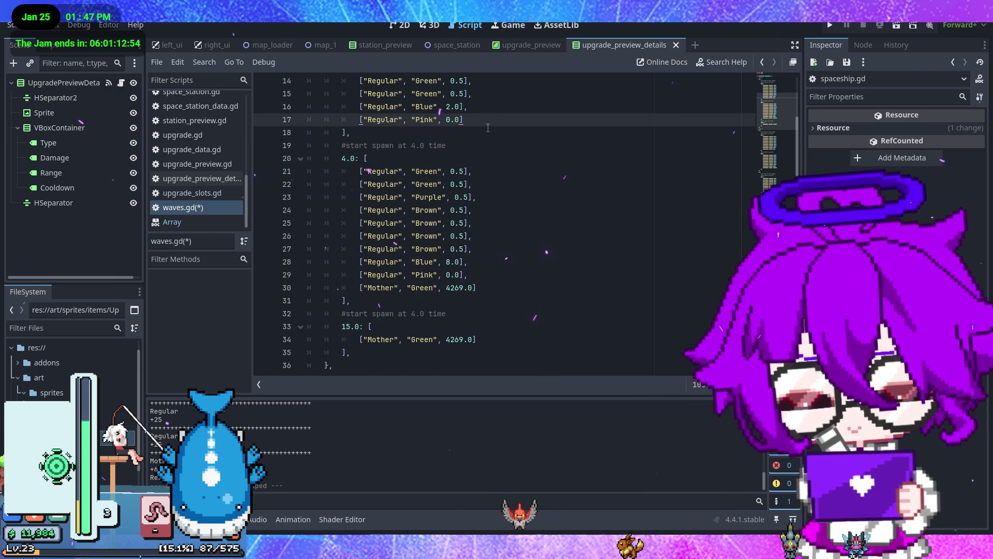
text(,)
key(Return)
key(ctrl+v)
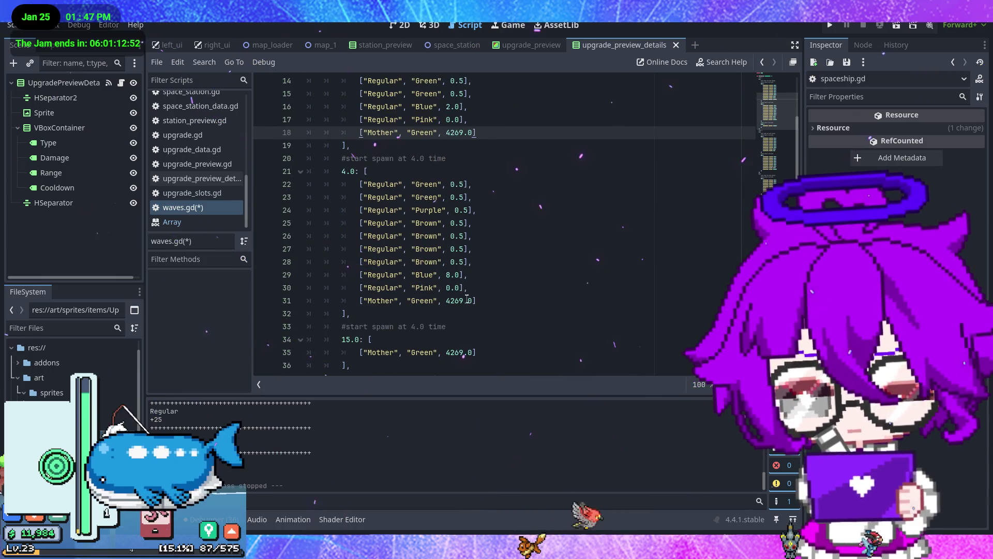
Step: Set the Mother delays to 0.0 and Pink to 0.5, then save waves.gd and run the game
double_click(448, 301)
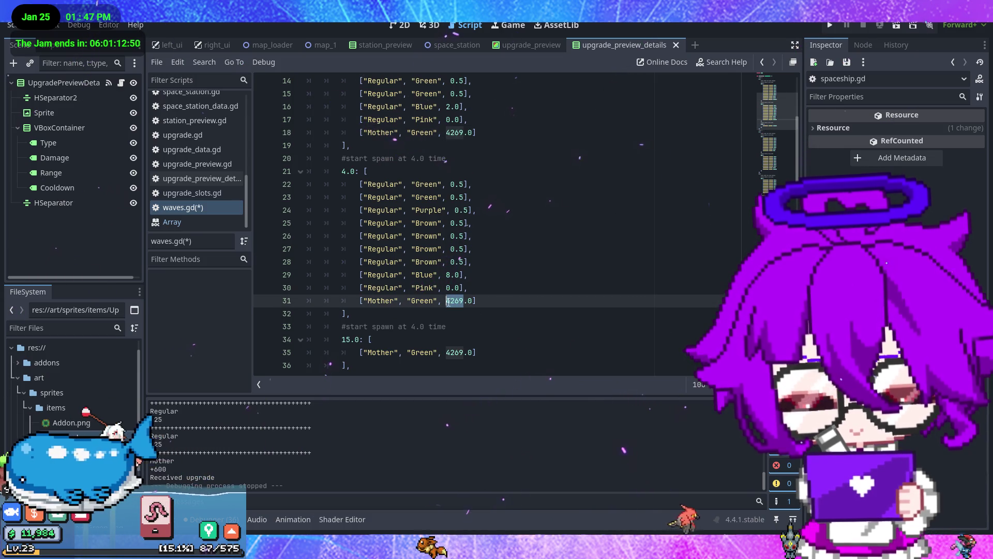
drag(463, 133, 448, 134)
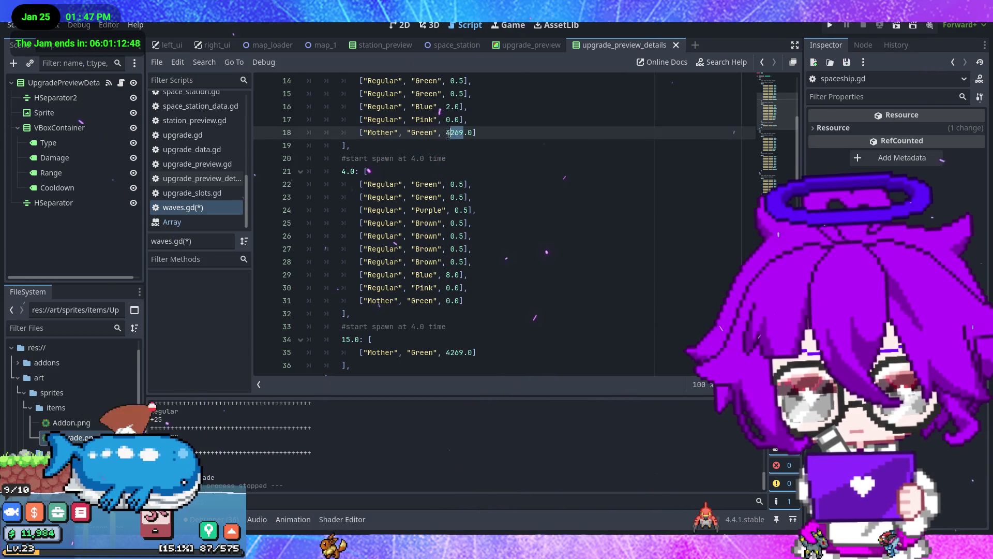
click(453, 288)
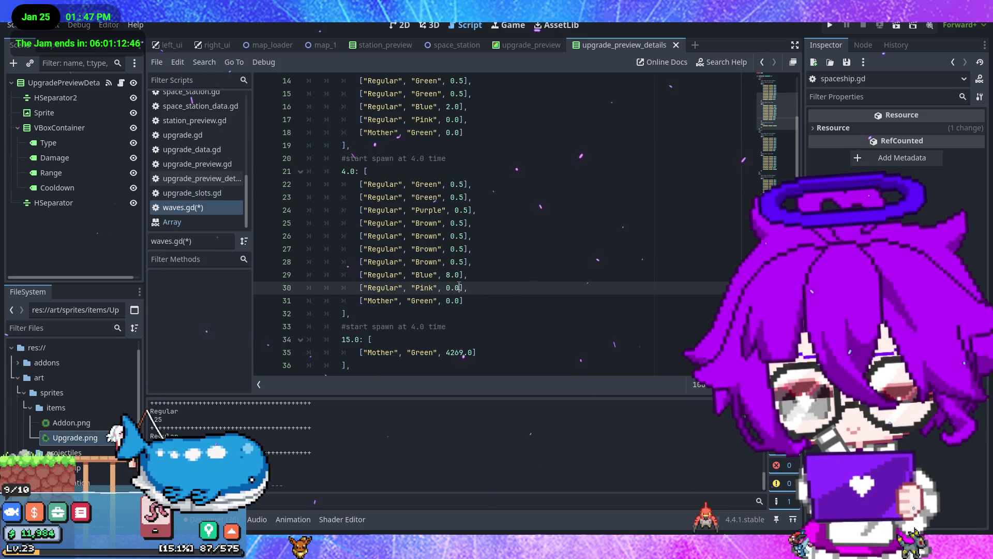
scroll(453, 304, up, 2)
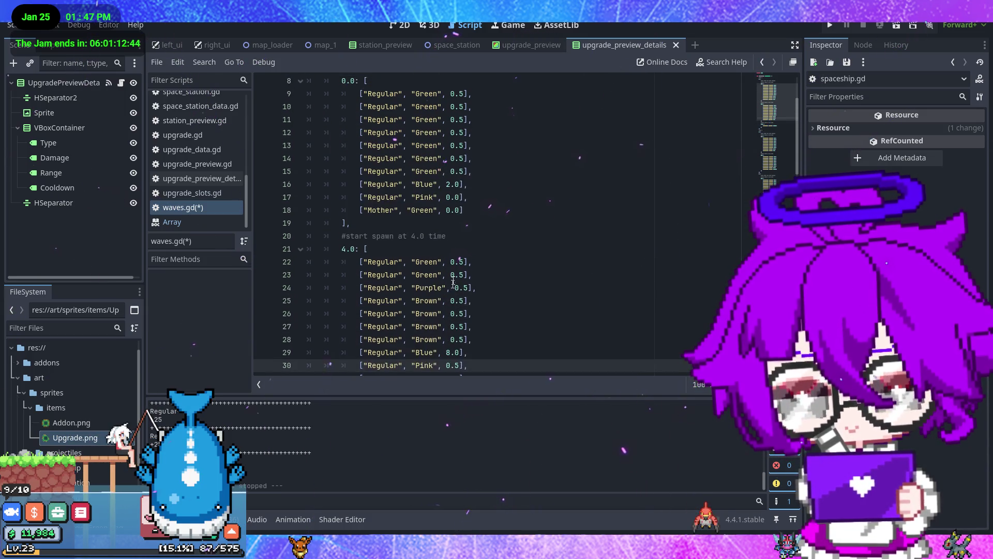
click(459, 198)
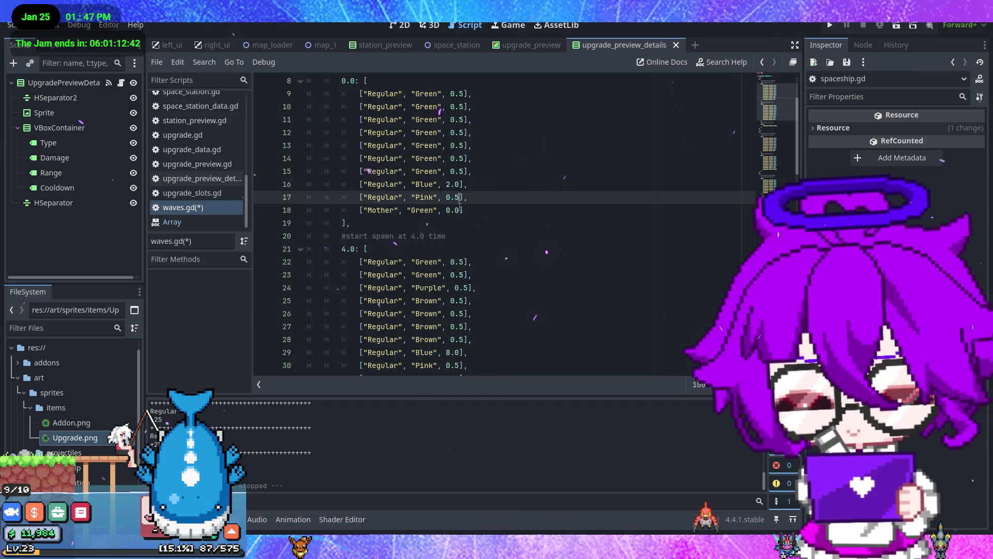
click(463, 210)
key(ctrl+s)
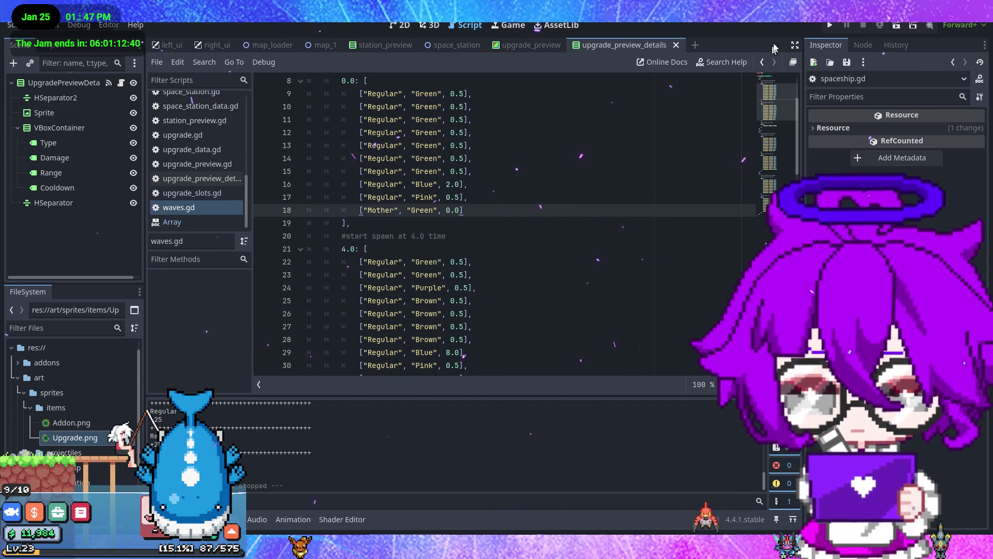
click(828, 27)
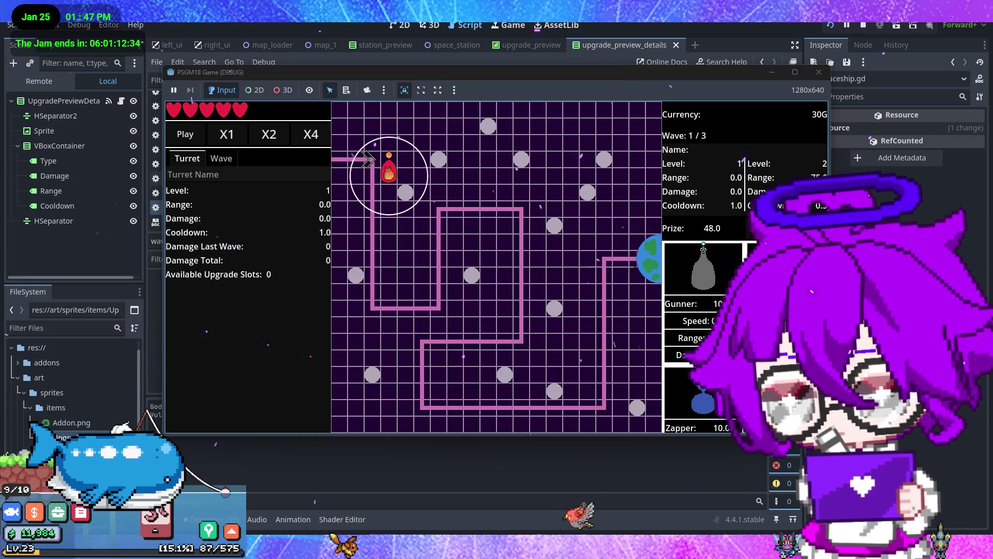
Step: Place three fire turrets on the grid and start the first wave
click(393, 178)
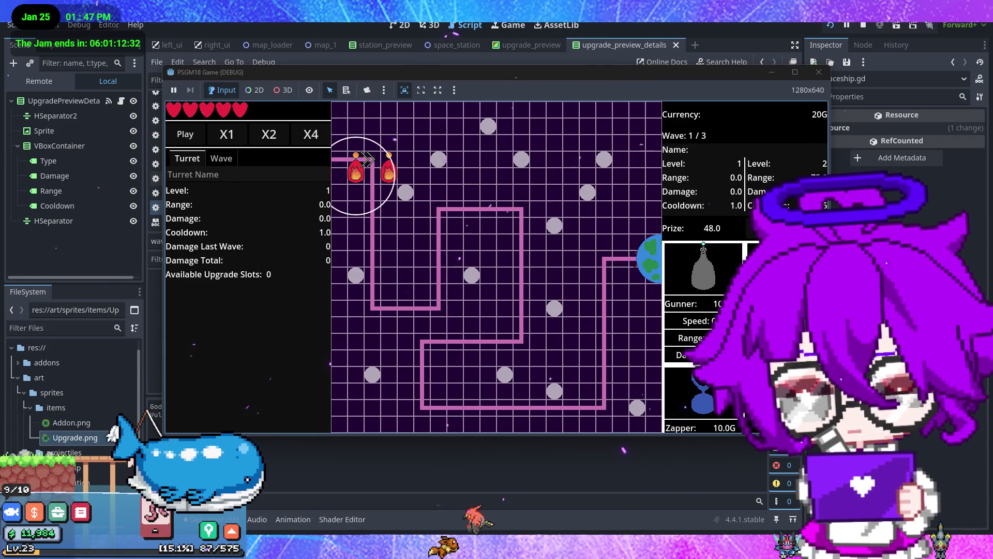
click(356, 136)
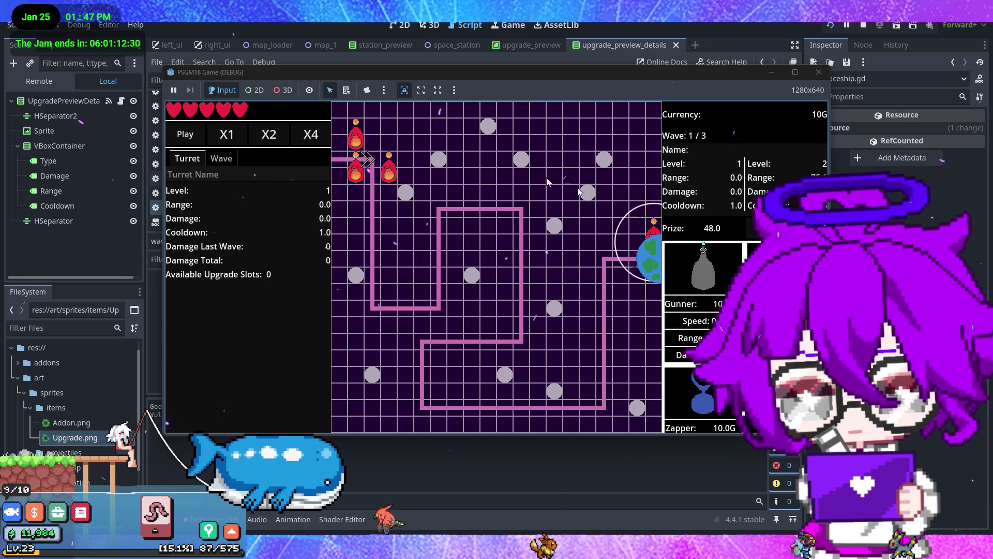
click(389, 136)
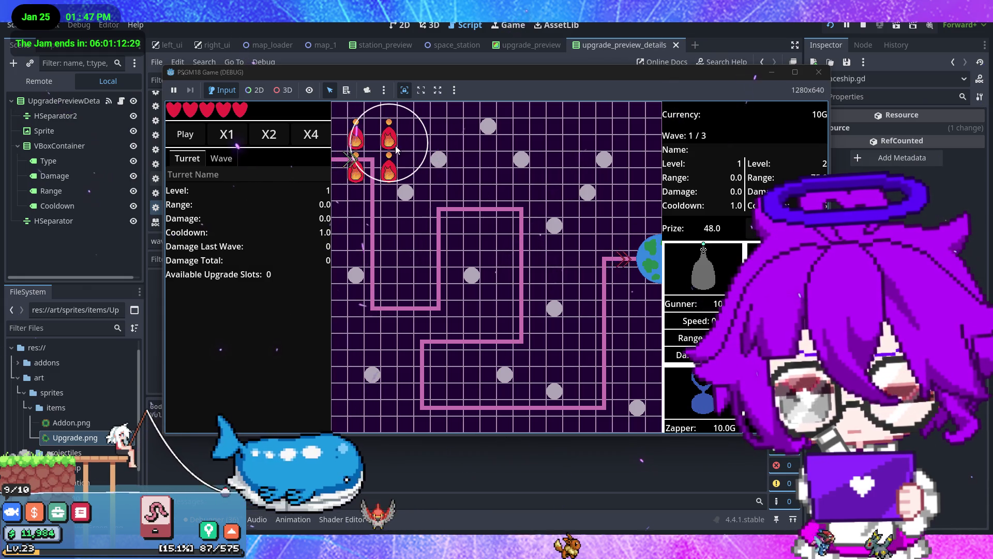
click(179, 137)
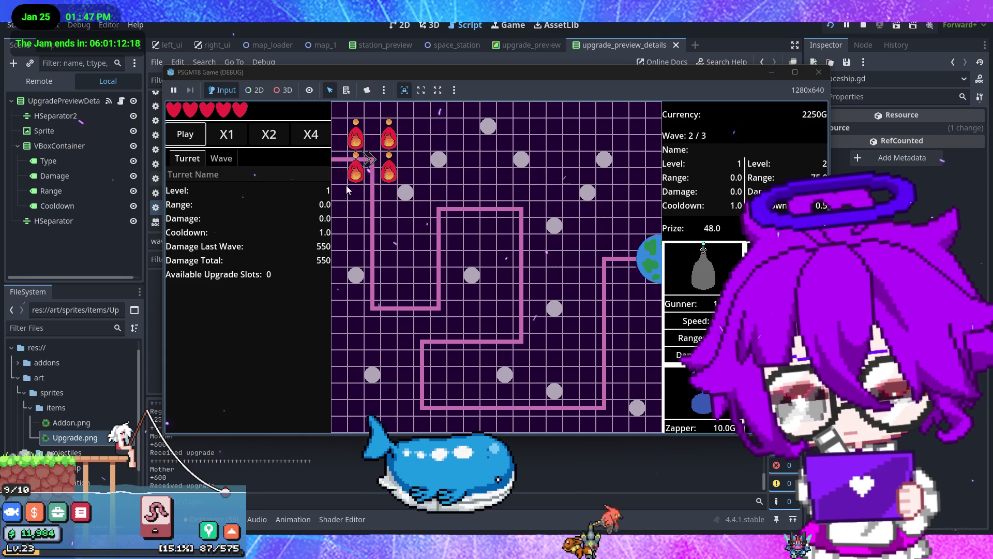
Step: Select a placed fire turret and upgrade it several levels
click(362, 181)
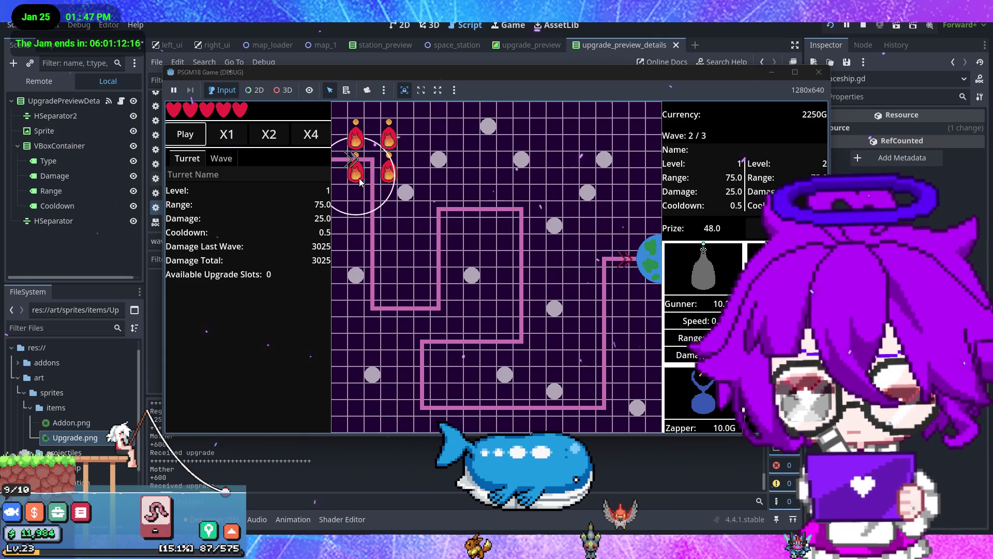
click(755, 228)
click(755, 228)
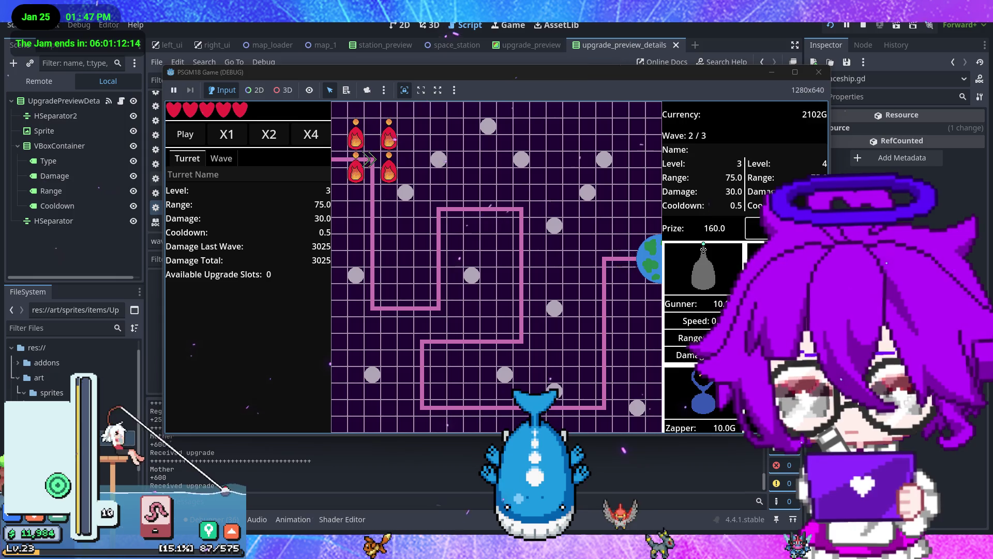
click(755, 228)
click(207, 331)
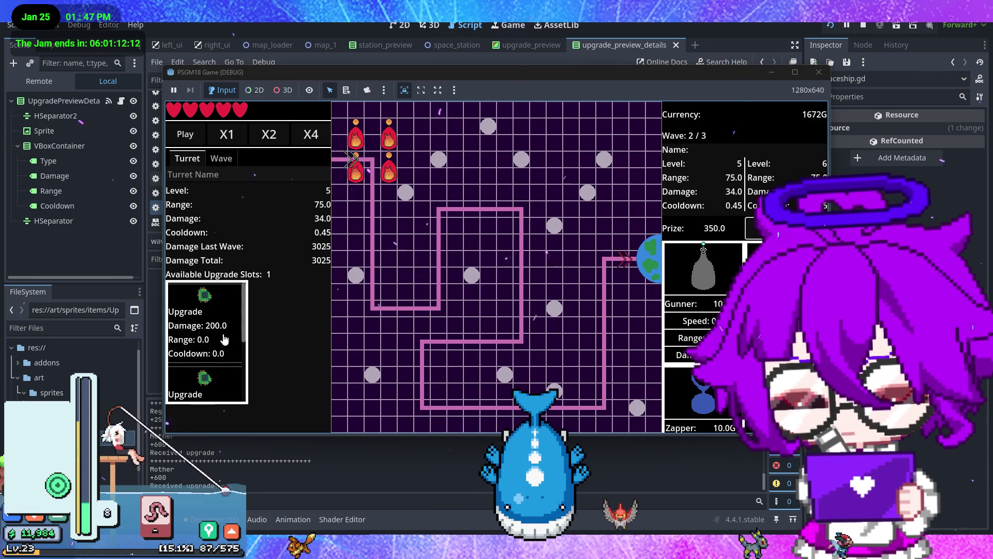
scroll(225, 339, down, 2)
scroll(225, 339, down, 2)
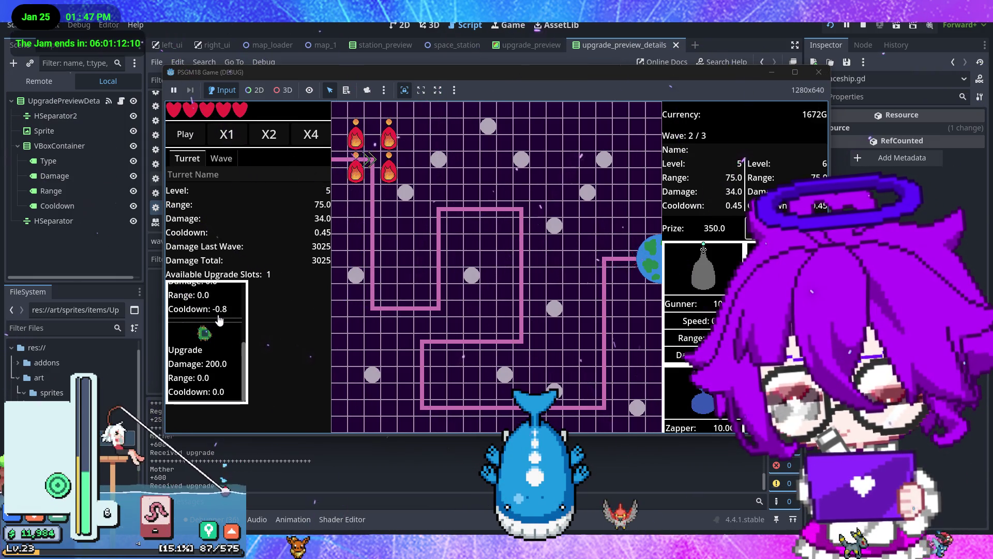
Step: Inspect the other turrets and upgrade the lower-right fire turret to its max level
click(382, 179)
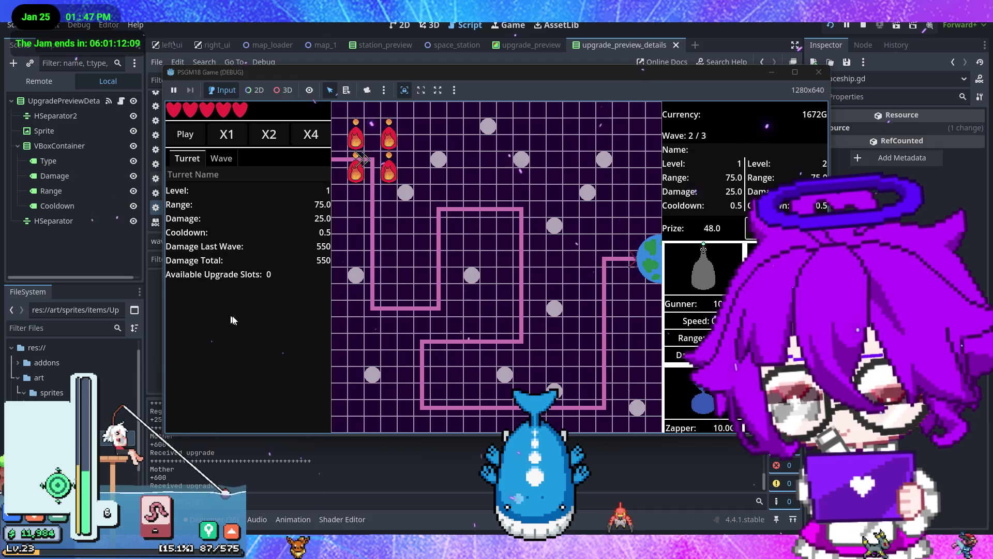
click(356, 159)
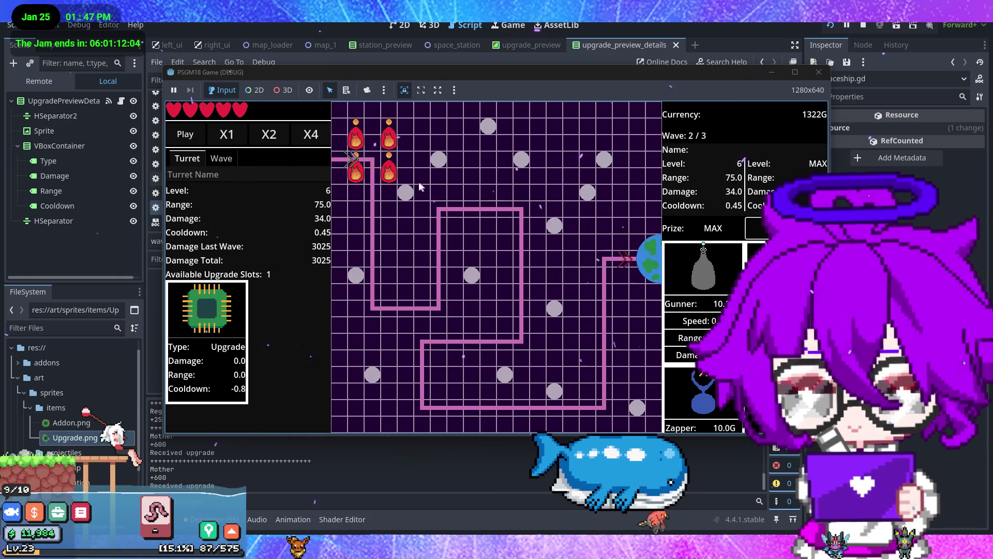
click(389, 170)
click(751, 232)
click(751, 231)
click(751, 232)
click(751, 232)
click(751, 232)
click(242, 318)
Step: Run the next and final waves while checking turret stats, then close the game window
click(359, 147)
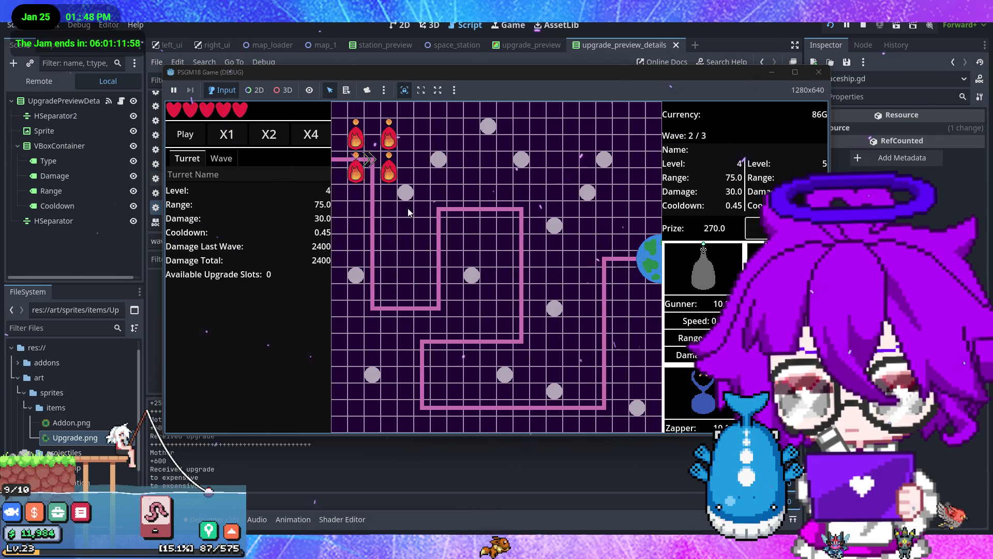
click(181, 134)
click(358, 144)
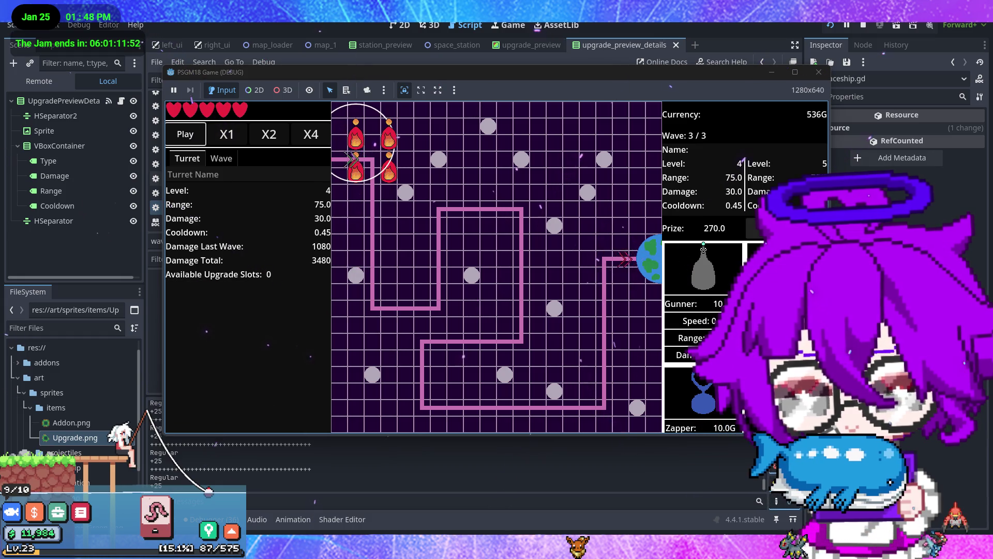
click(350, 157)
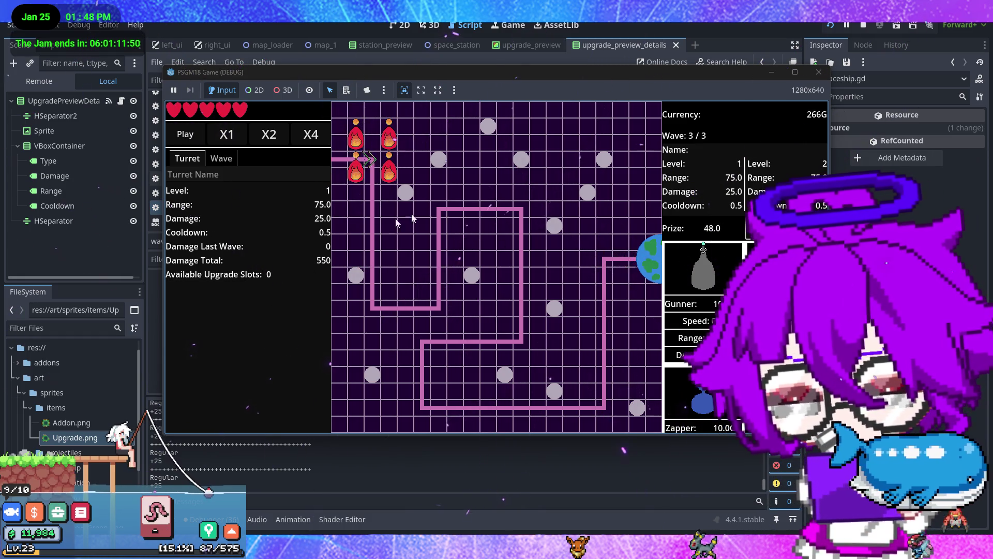
click(194, 139)
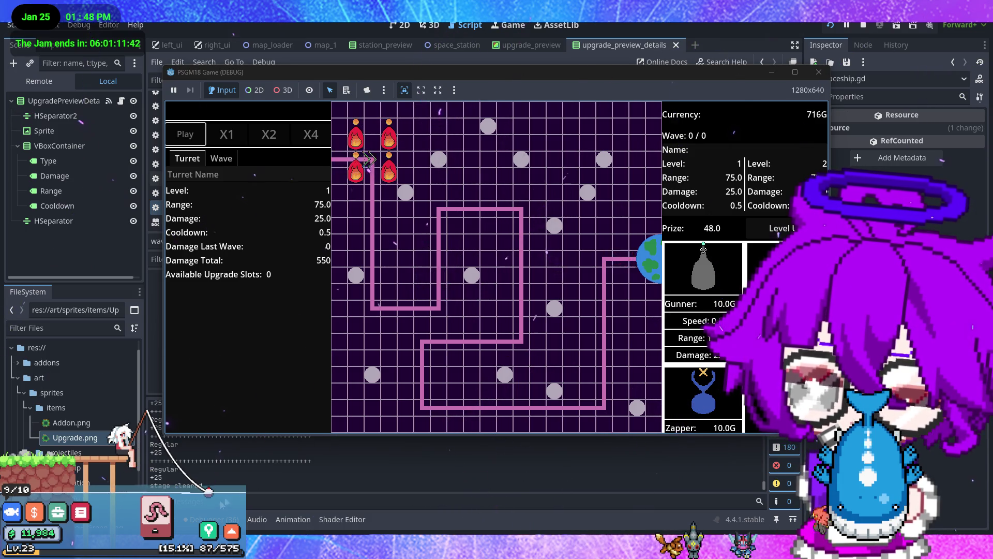
click(816, 73)
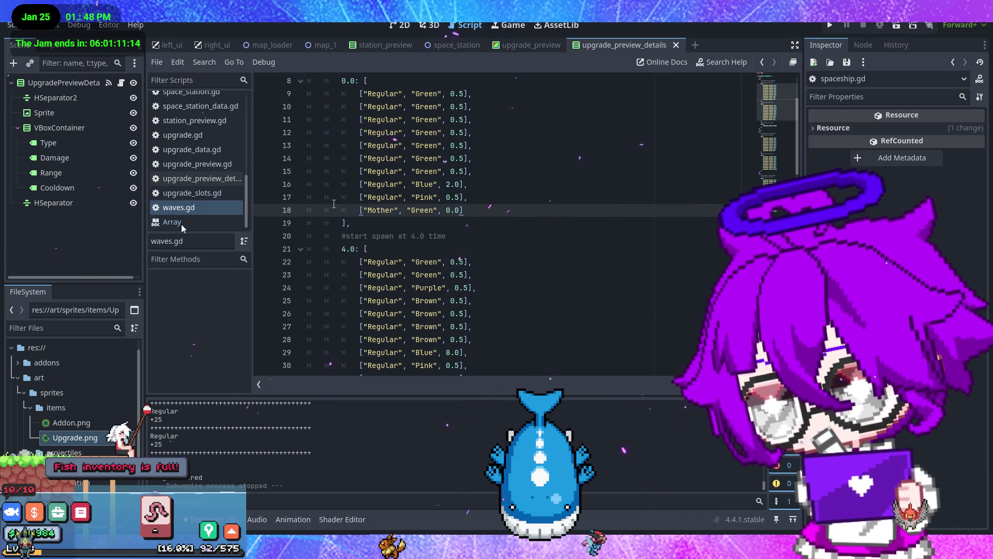
Step: Close the Array documentation page from the script list, leaving waves.gd in view
click(464, 210)
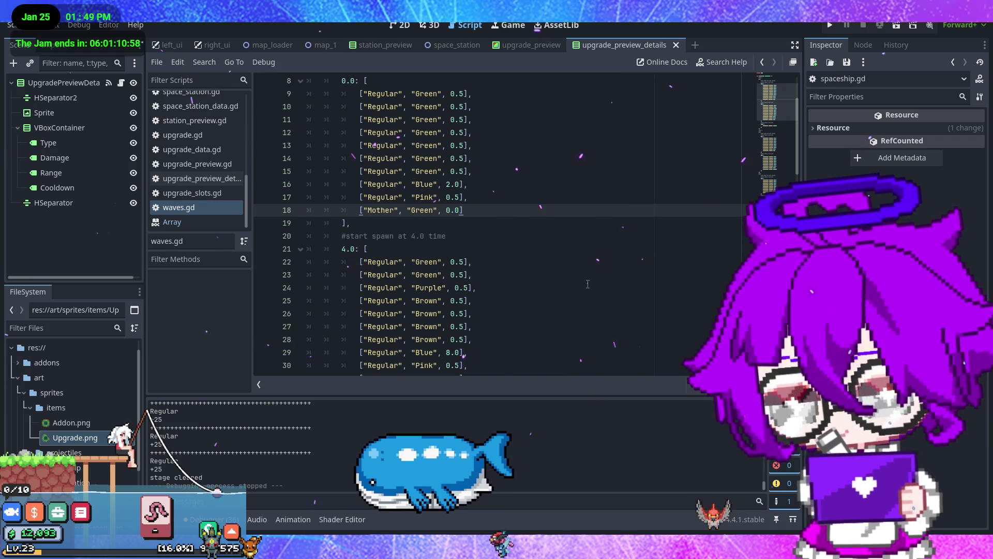
right_click(214, 224)
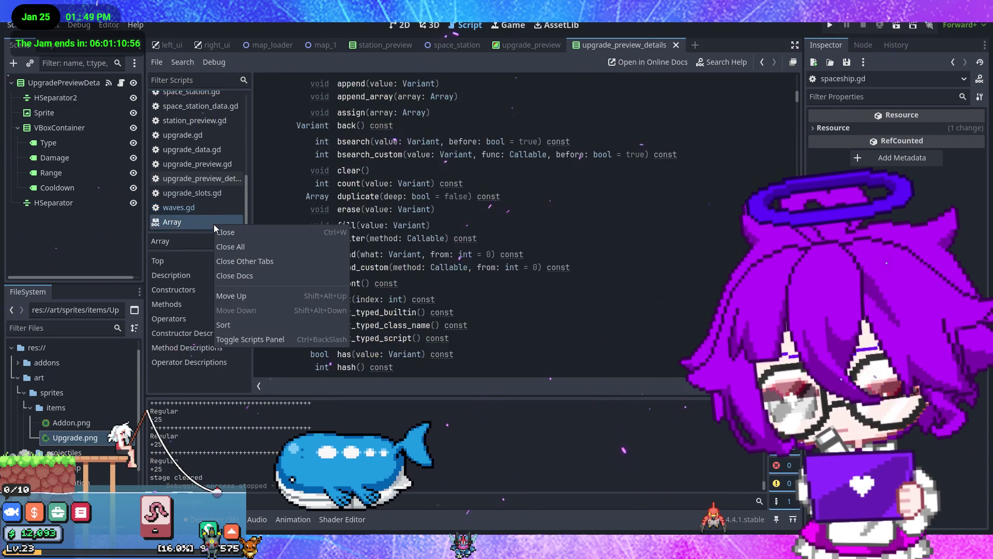
click(214, 224)
right_click(214, 225)
click(214, 229)
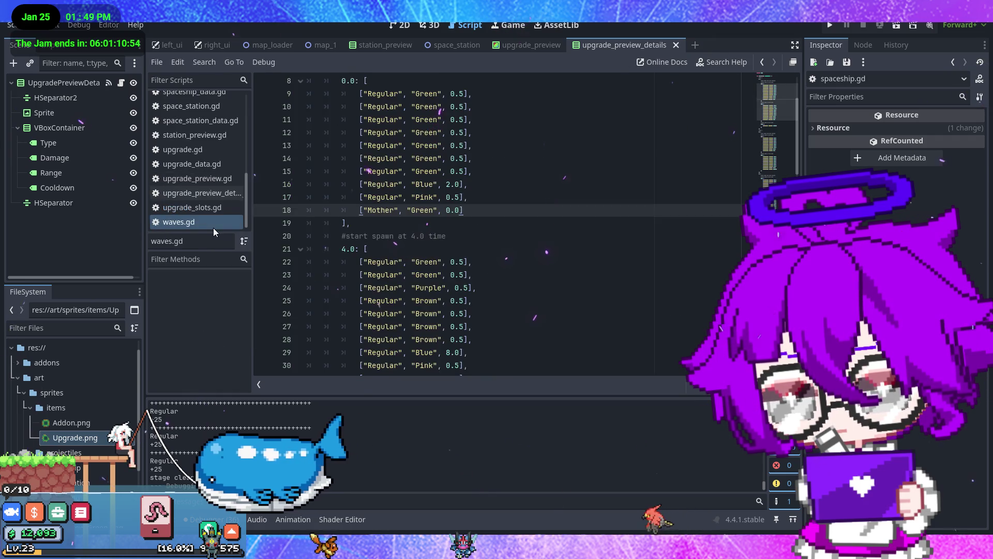
key(alt+Tab)
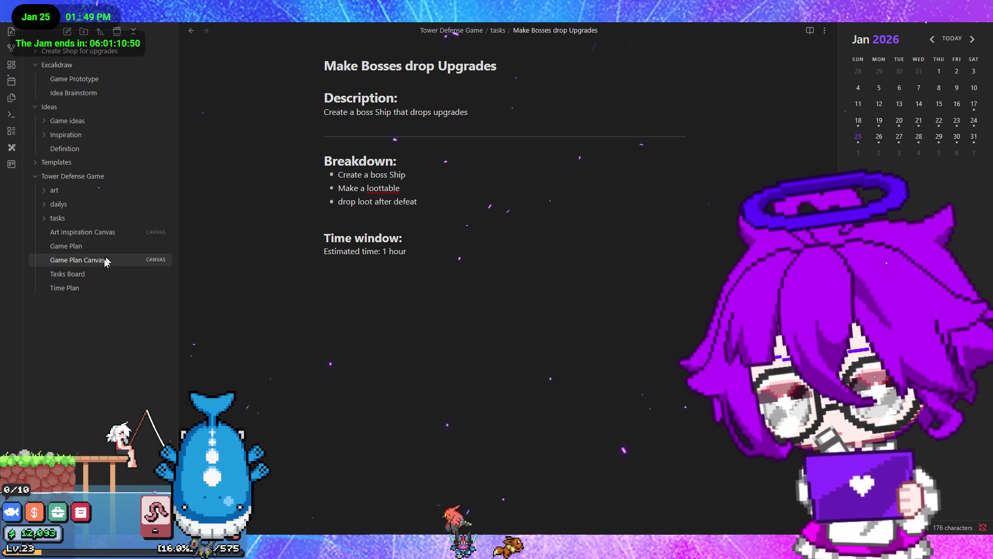
Step: Move the Make Bosses drop Upgrades card to done and open the Create Shop for upgrades stations items note
click(97, 271)
mouse_move(590, 86)
mouse_down()
mouse_move(718, 449)
mouse_move(719, 499)
mouse_move(717, 491)
mouse_up()
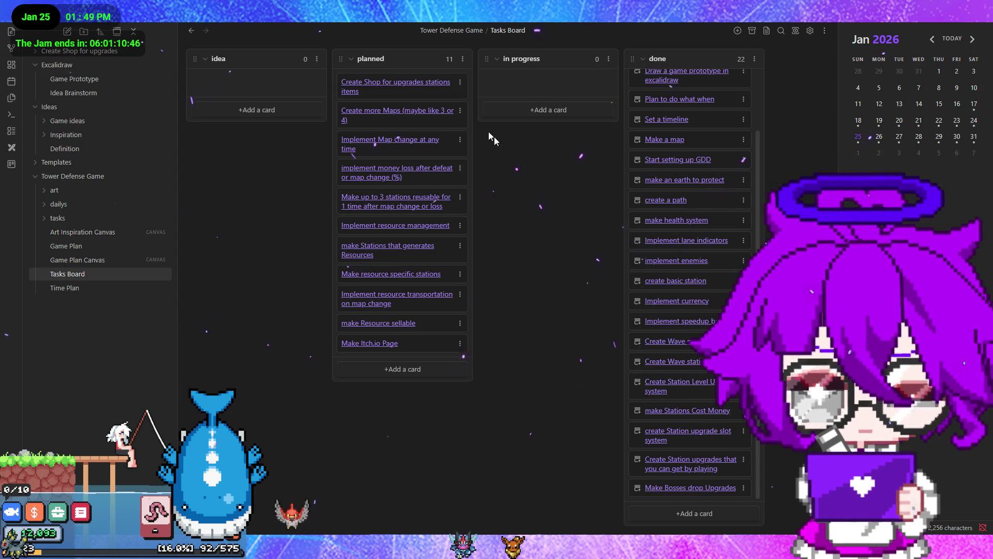
mouse_move(425, 89)
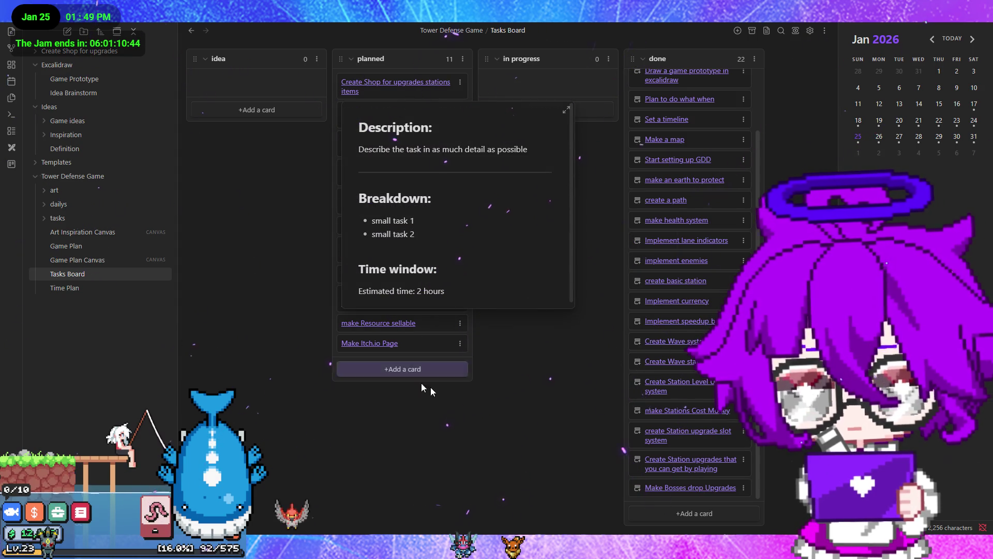
click(411, 83)
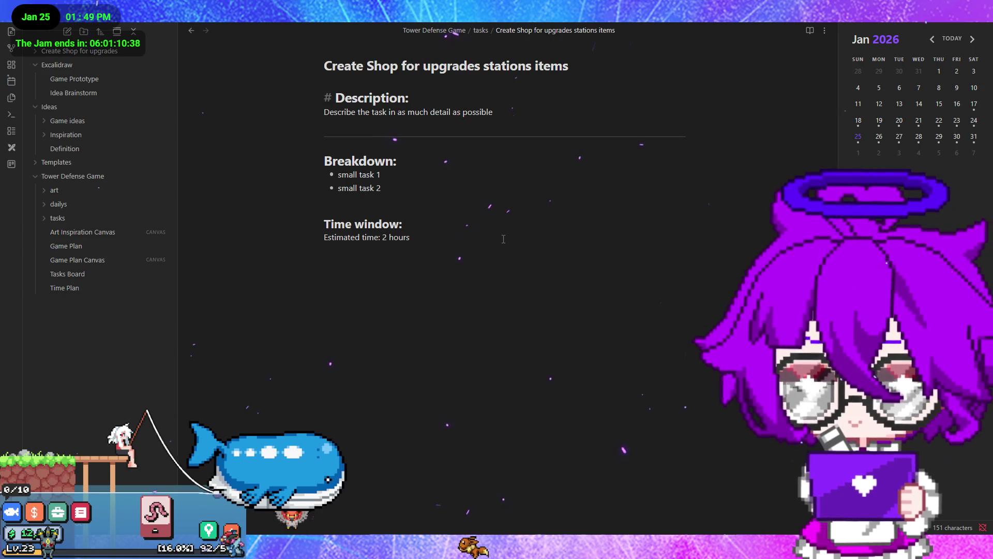
Step: Replace the placeholder Description with a rerollable shop for upgrades, stations and items with random item chances
drag(506, 113, 328, 113)
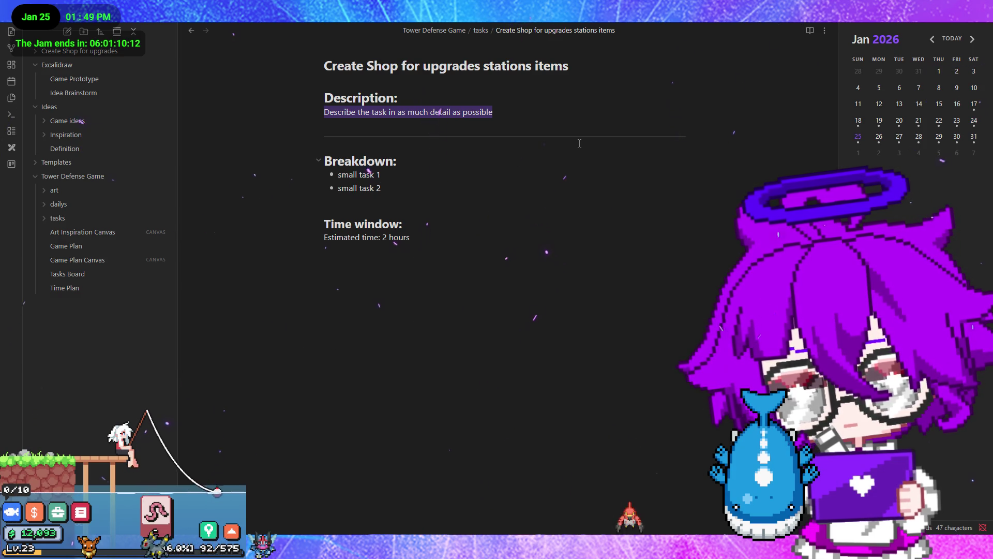
text(I)
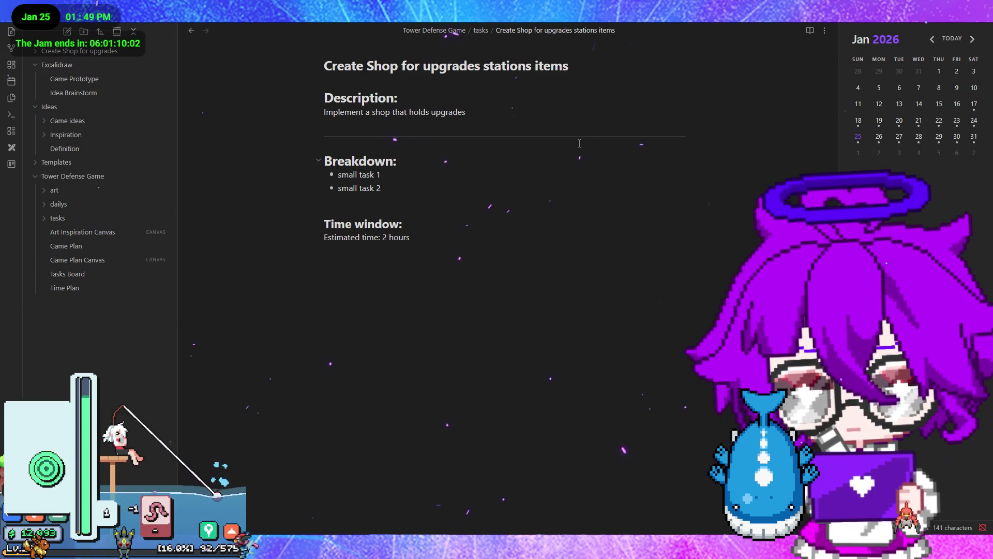
text(, stations)
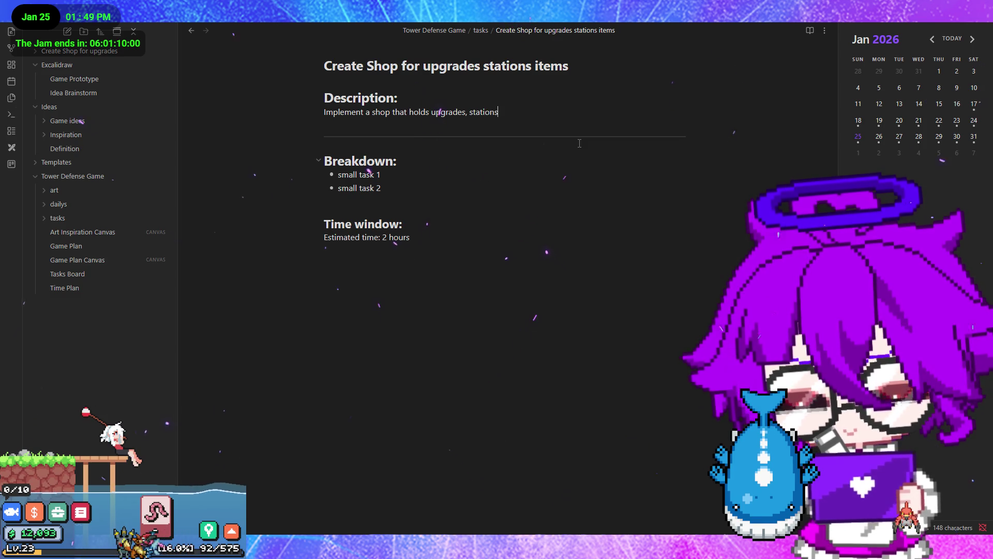
text( and)
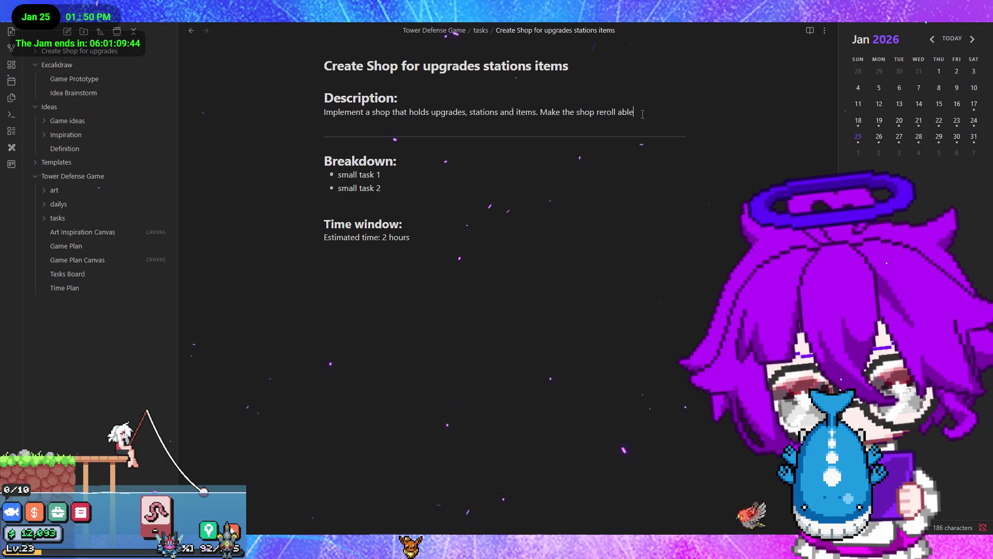
text(and )
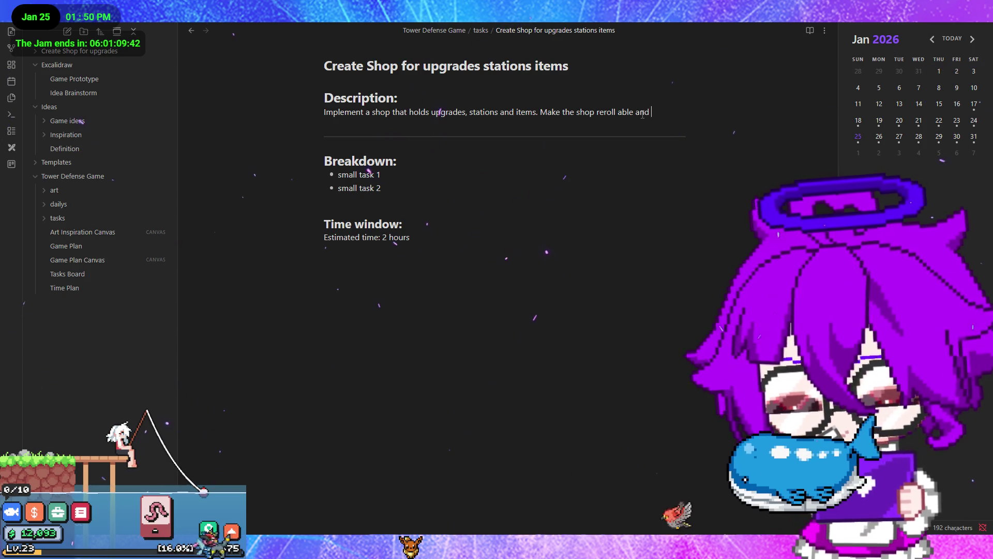
text(give it a )
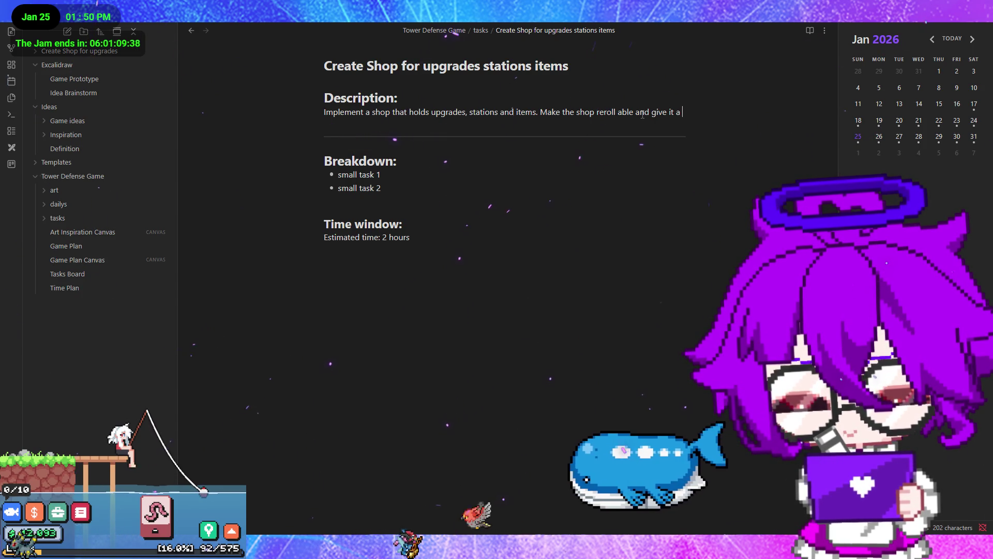
text(random ch)
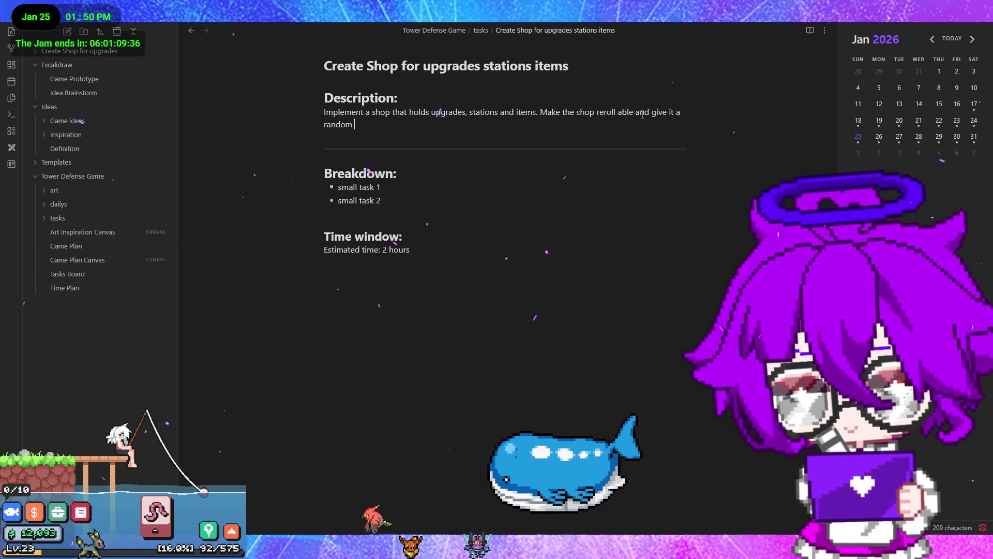
text(ance fo)
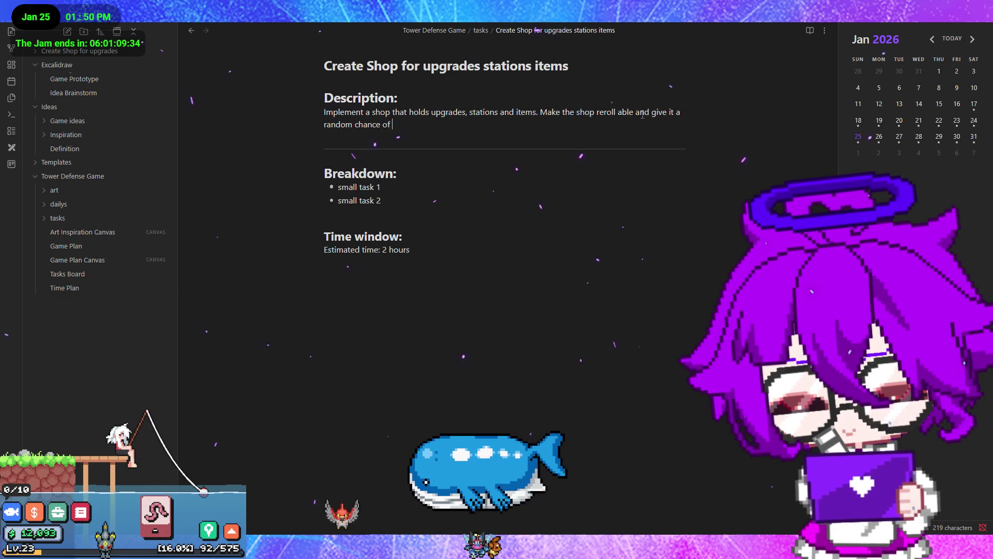
text(r items)
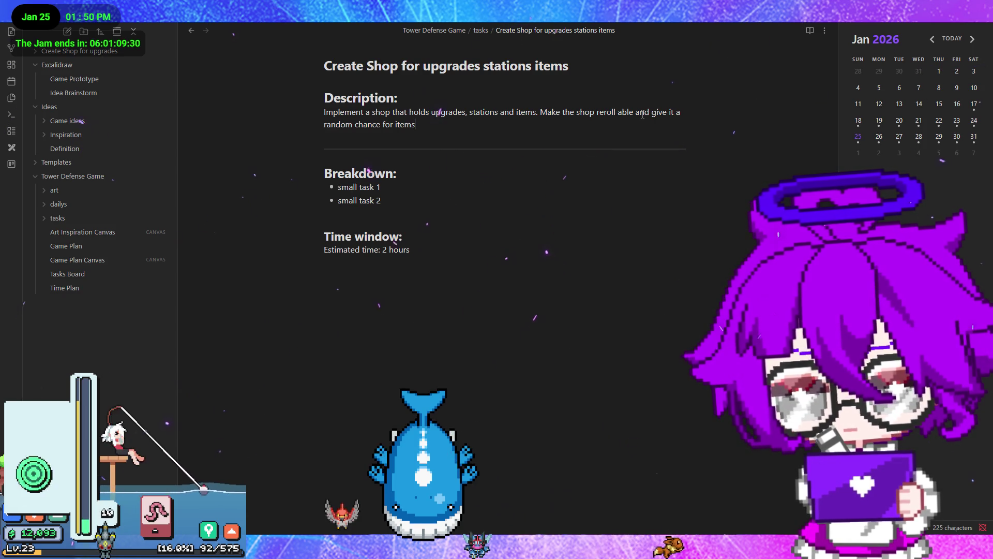
drag(391, 194, 339, 192)
Step: List Create shop window, randomize window, reroll window and purchase items as the Breakdown bullets
text(Create shop )
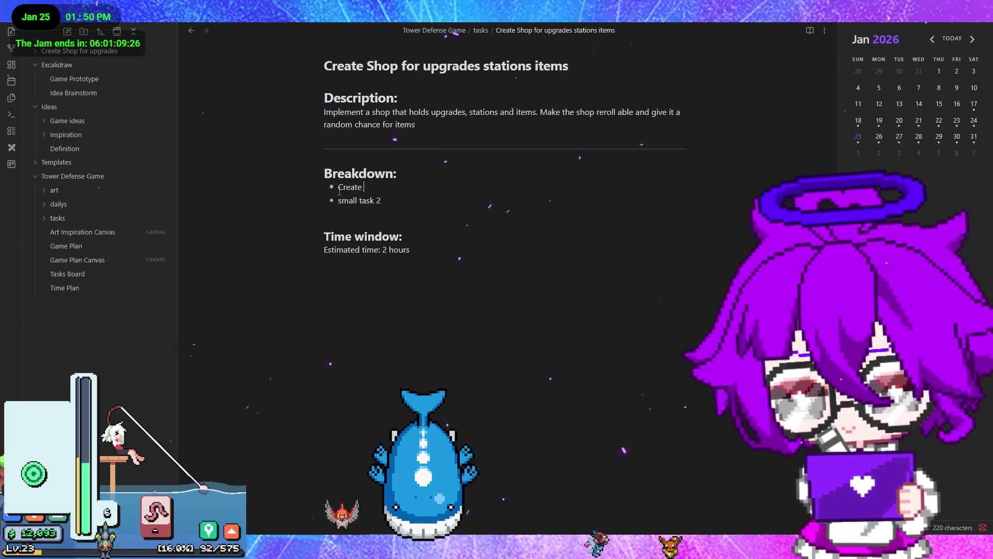
text(window)
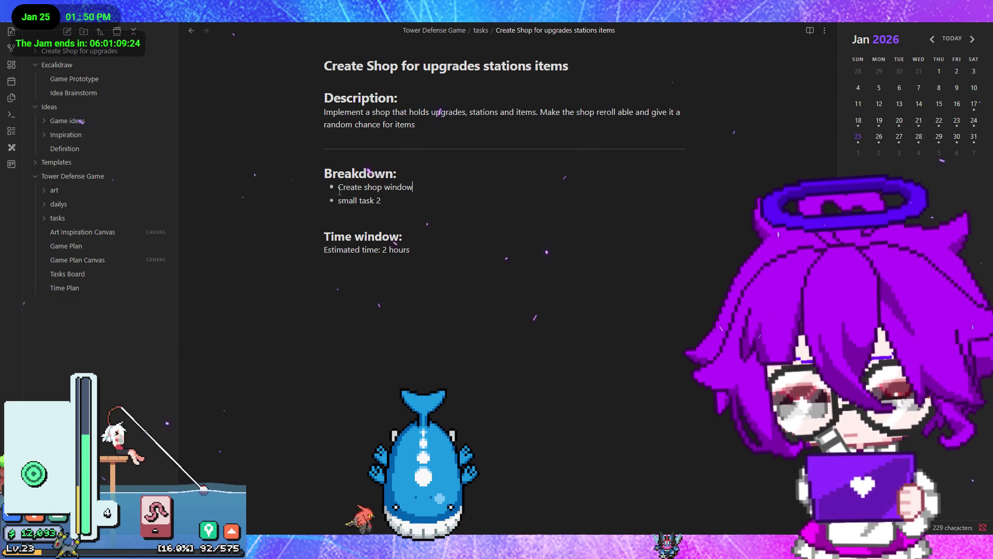
drag(382, 202, 340, 203)
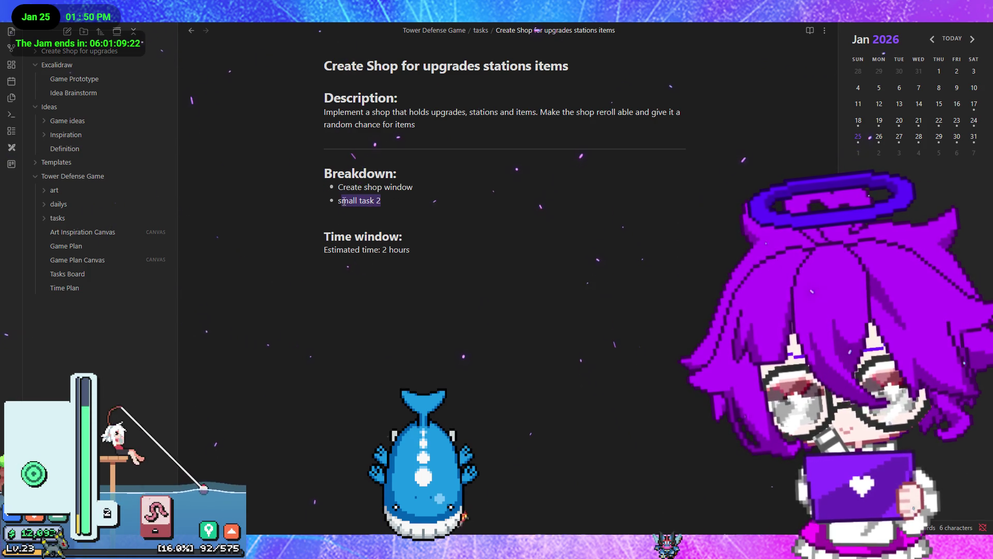
text(randomi)
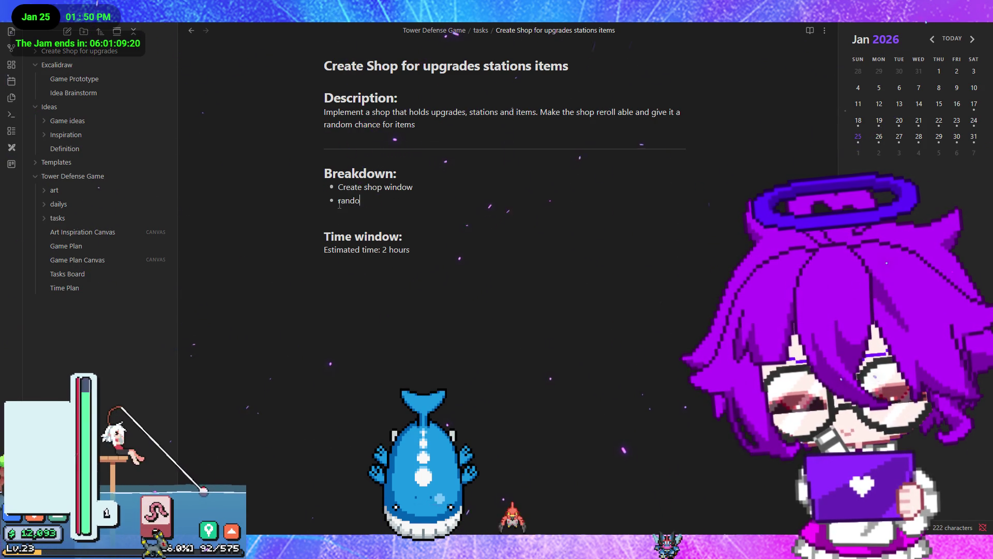
text(ze wi)
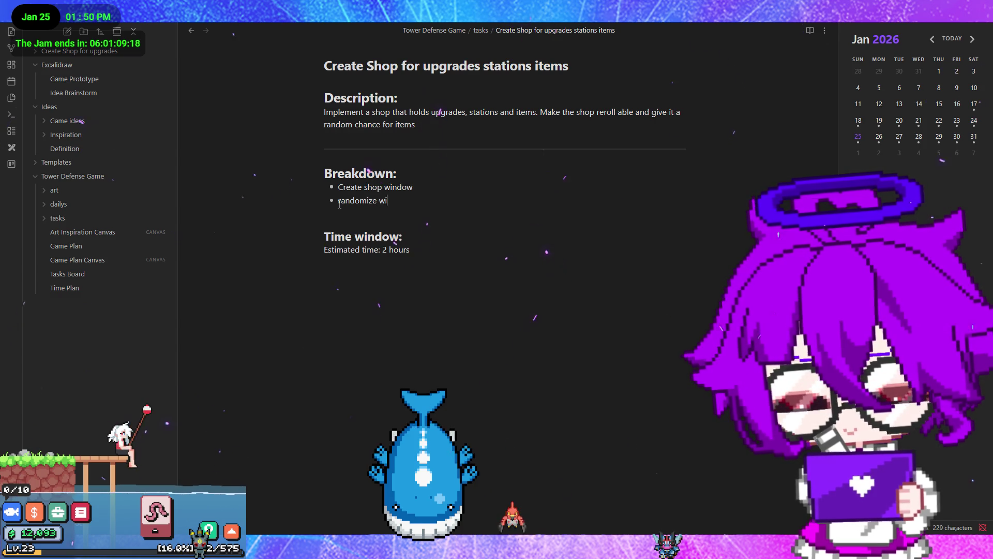
text(ndow)
key(Return)
text(re)
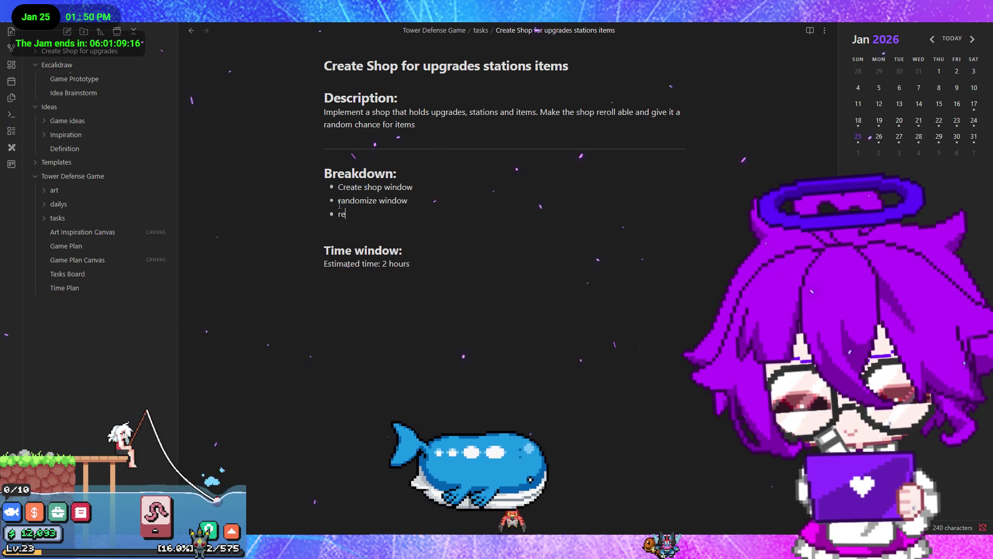
text(roll window)
key(Return)
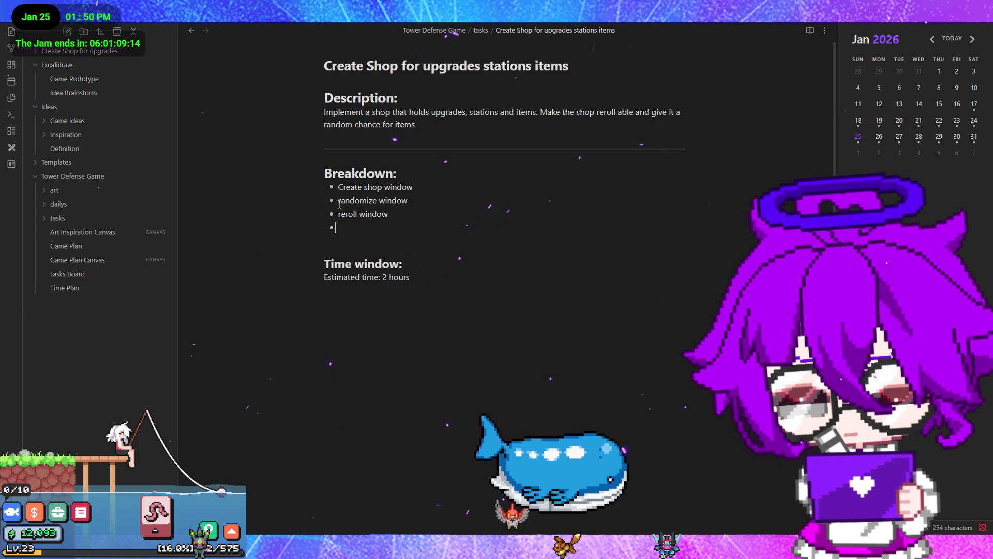
text(burchase)
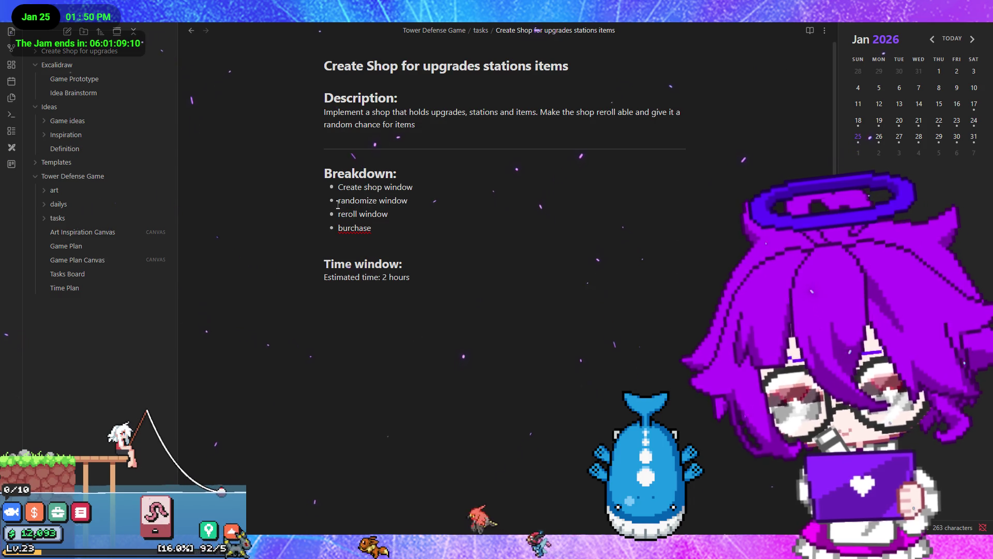
double_click(362, 228)
text(purchase )
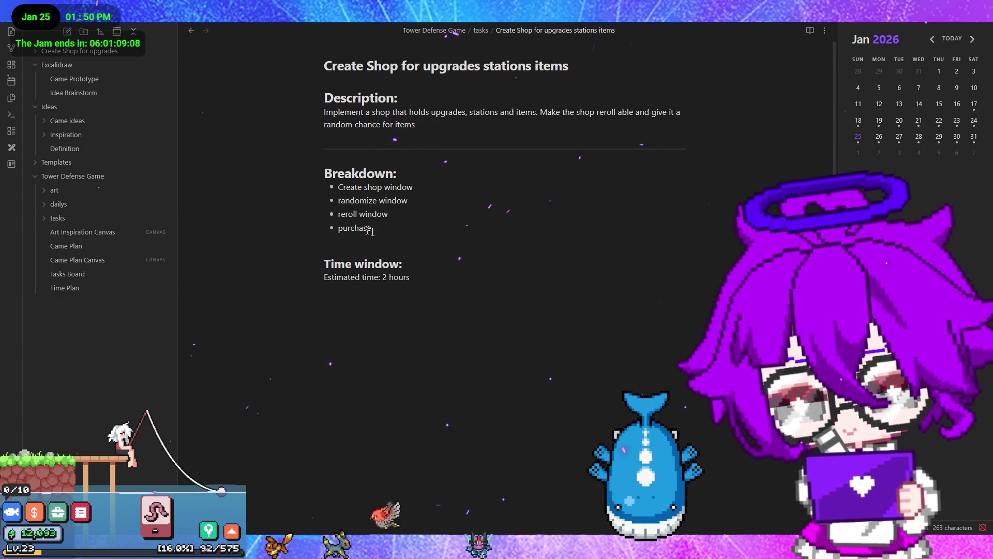
text(items)
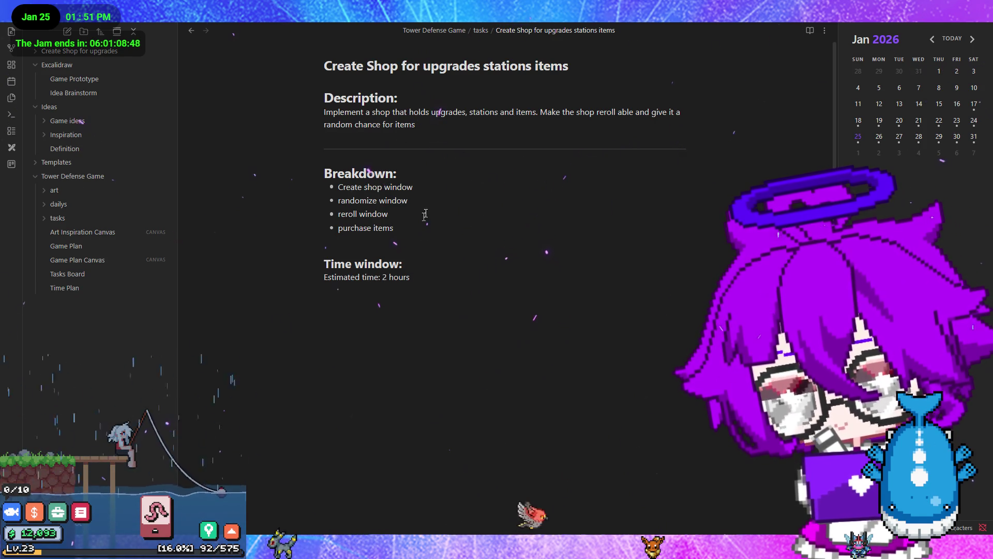
click(466, 223)
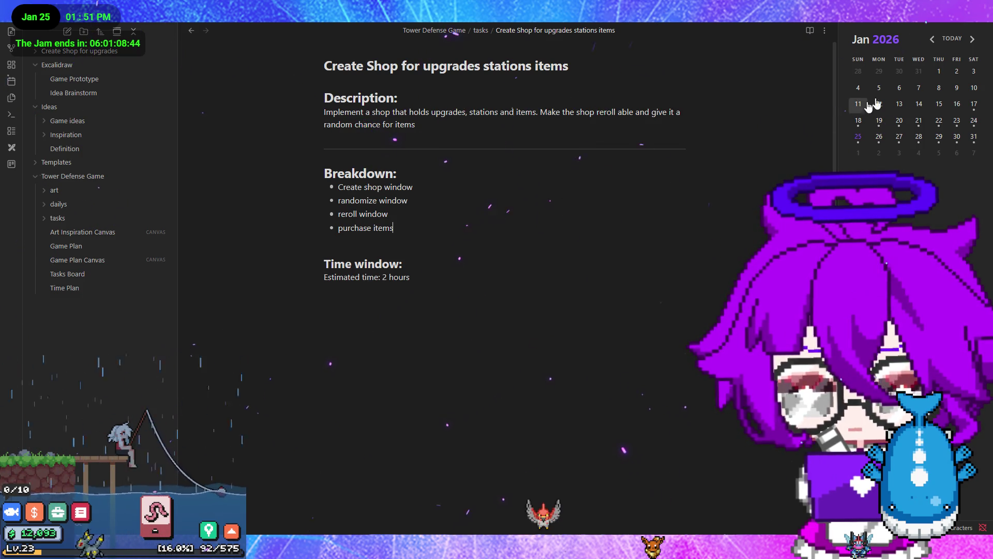
key(alt+Tab)
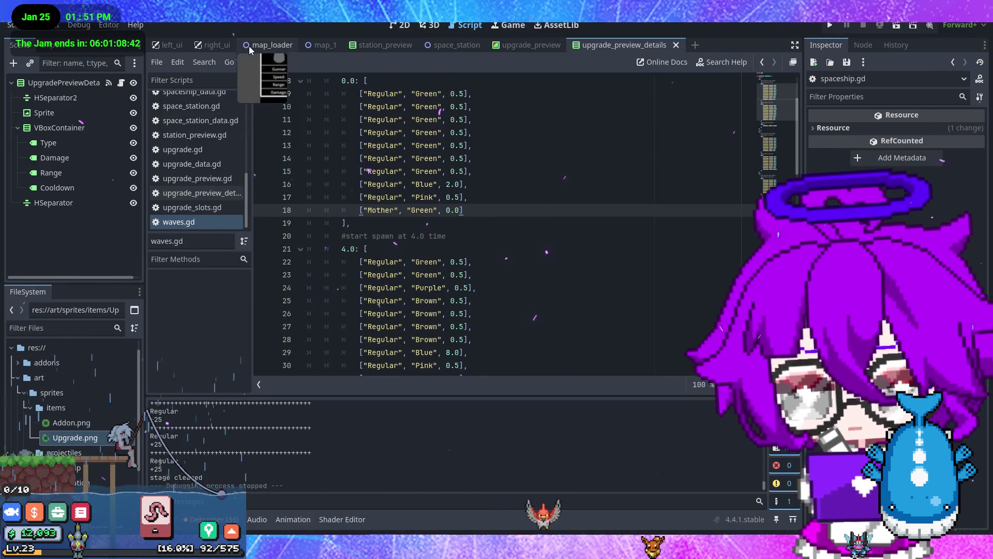
Step: Open the left_ui scene in 2D, run the game, and submit a name for the fire turret
click(173, 45)
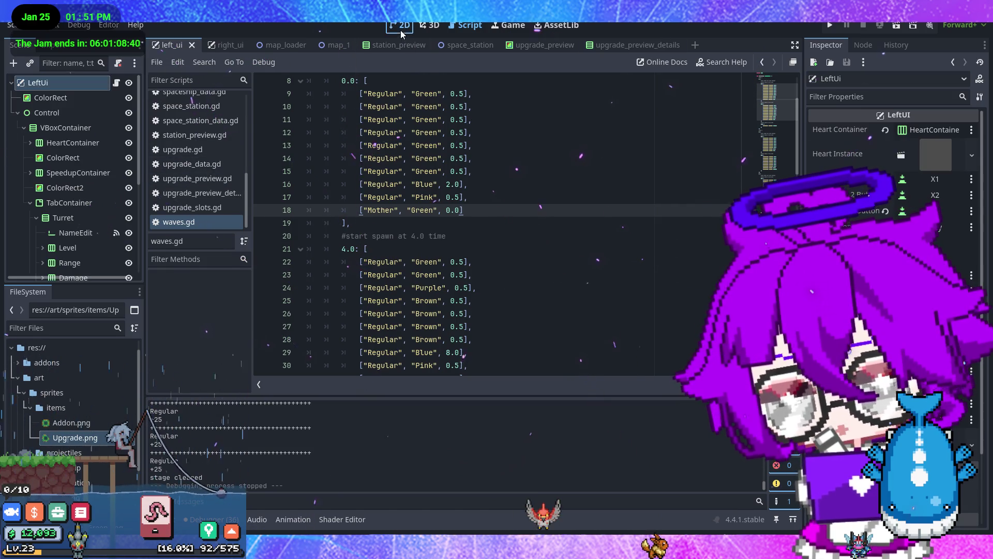
click(402, 27)
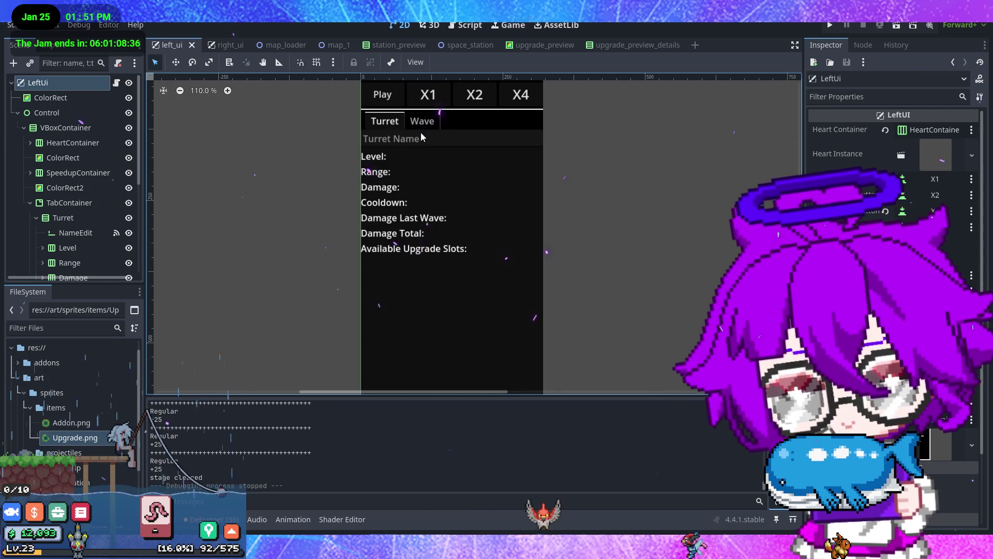
click(833, 24)
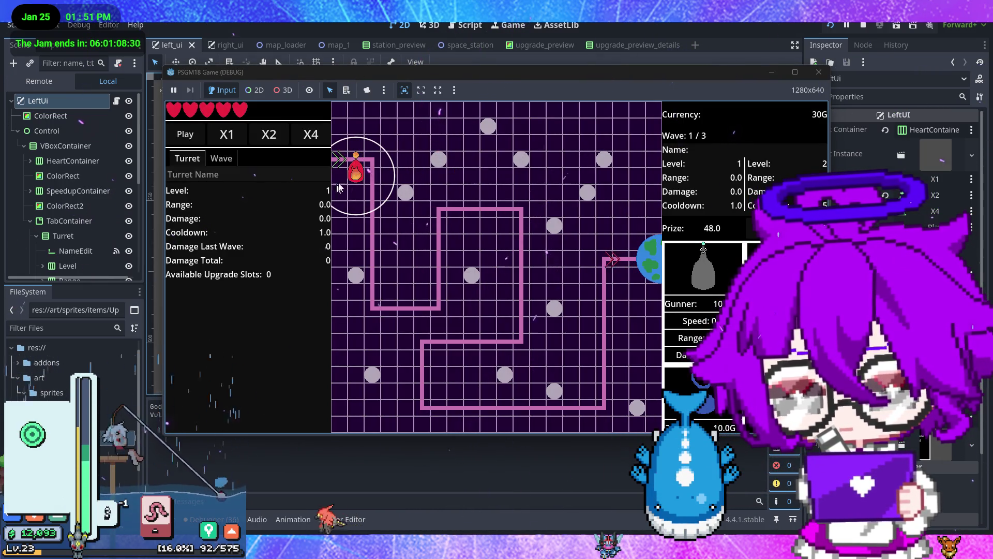
click(270, 180)
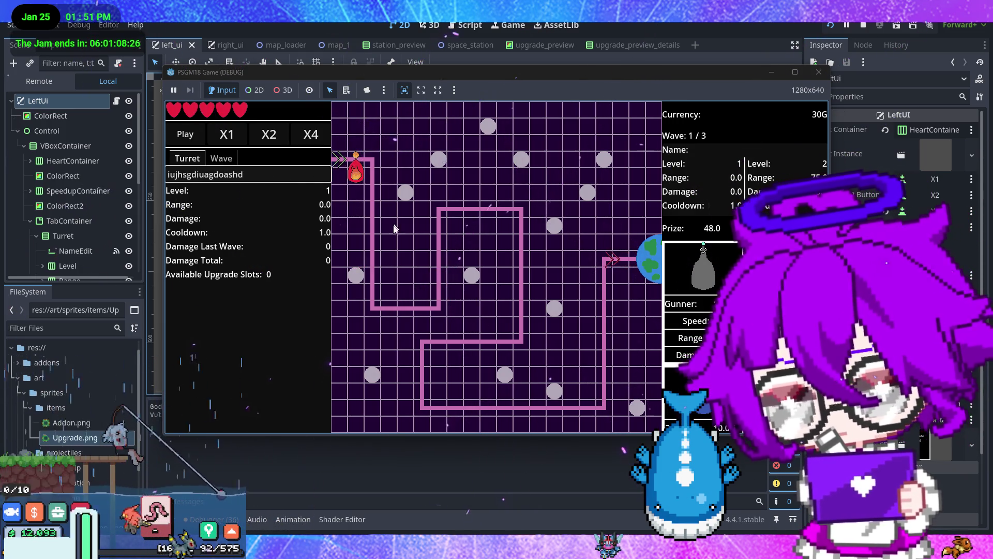
key(Return)
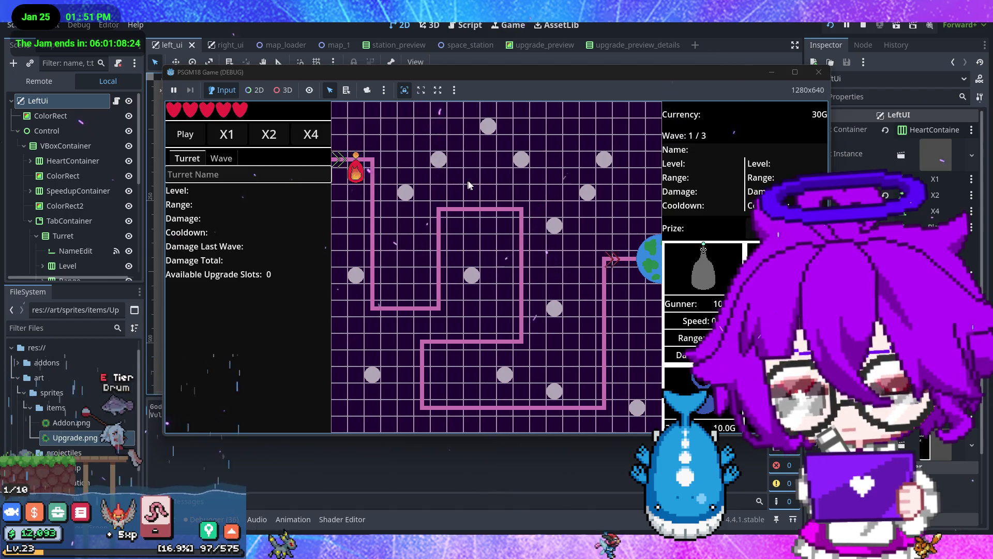
Step: Place a gunner turret on the grid and compare the fire and gunner turrets' details
click(703, 269)
click(472, 175)
click(362, 180)
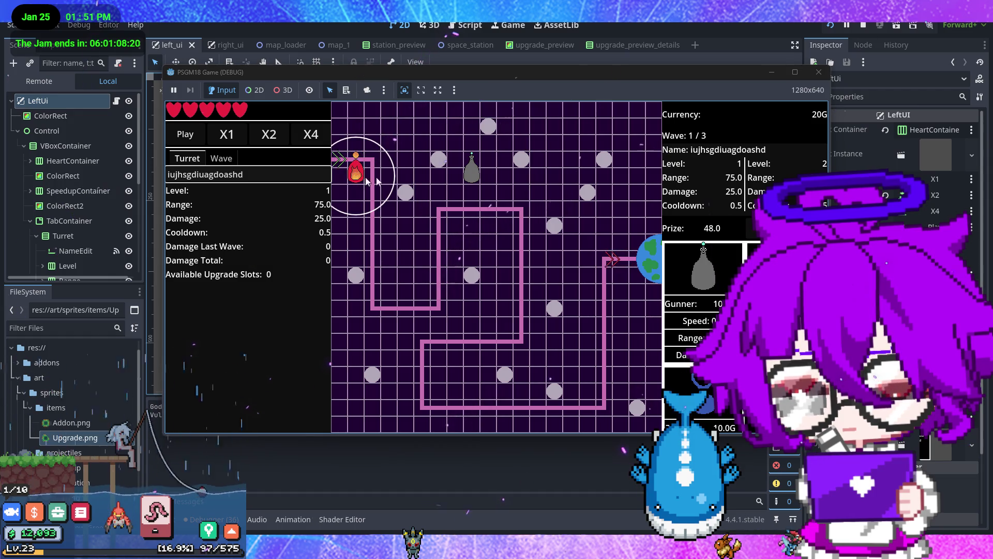
click(472, 171)
click(560, 194)
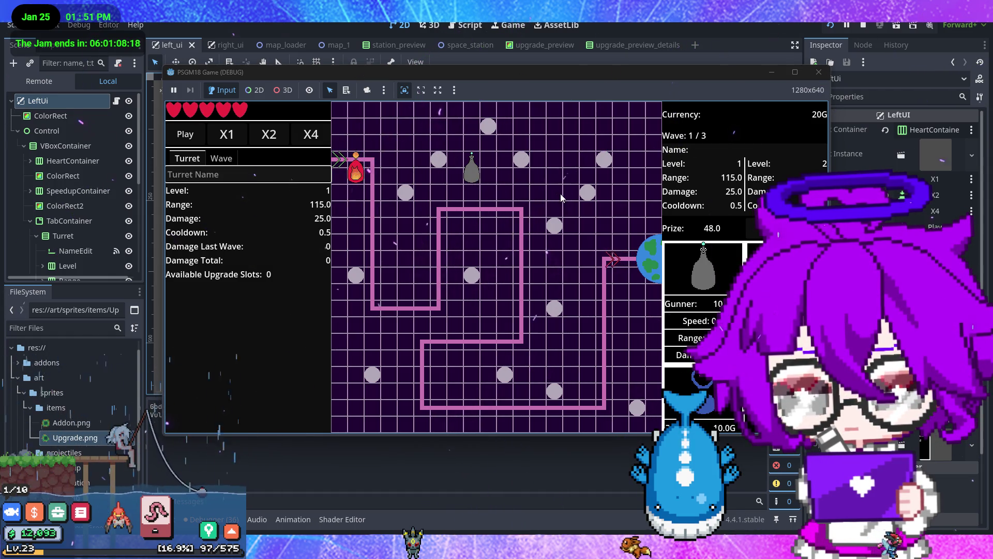
click(356, 174)
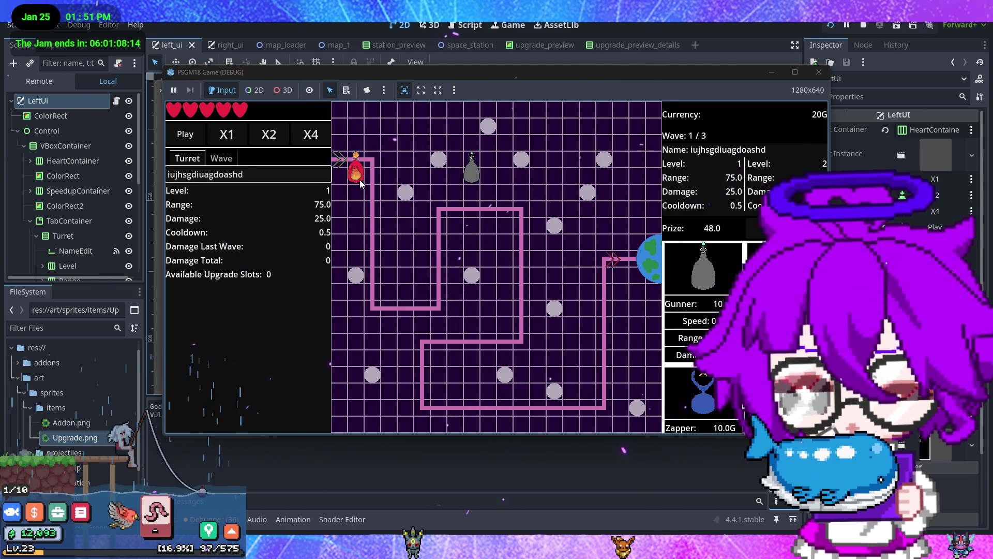
click(417, 229)
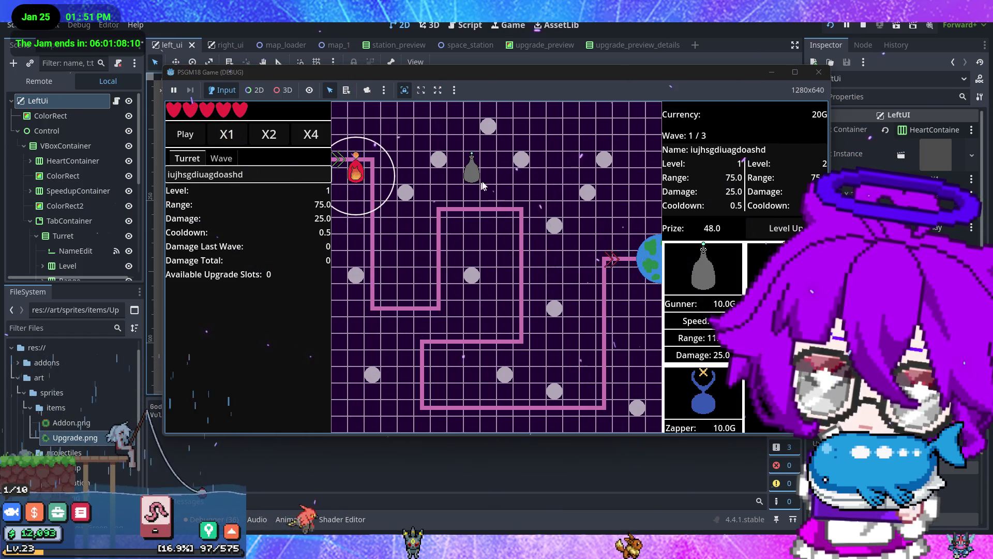
Step: Select the grey gunner turret and type a test name into its Turret Name field
click(466, 178)
click(356, 170)
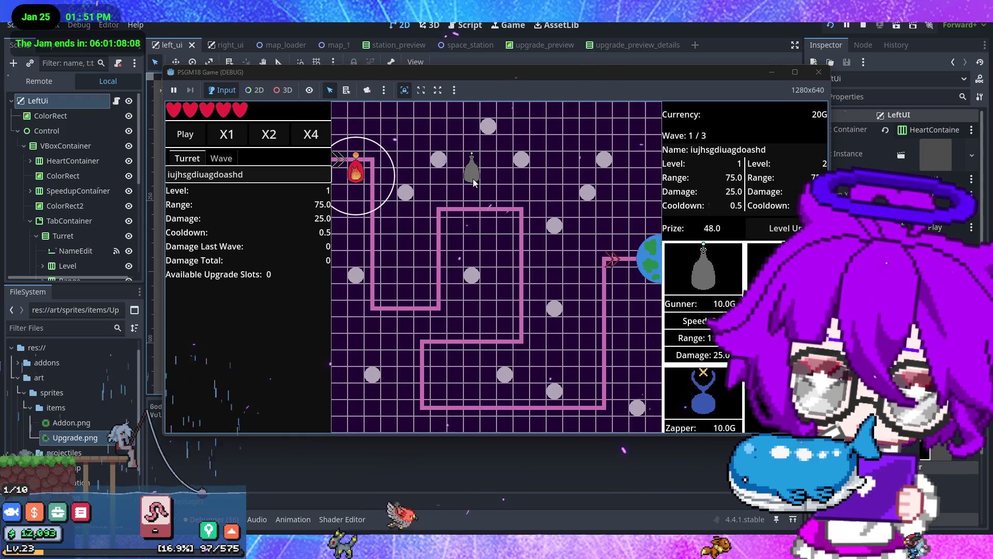
click(449, 204)
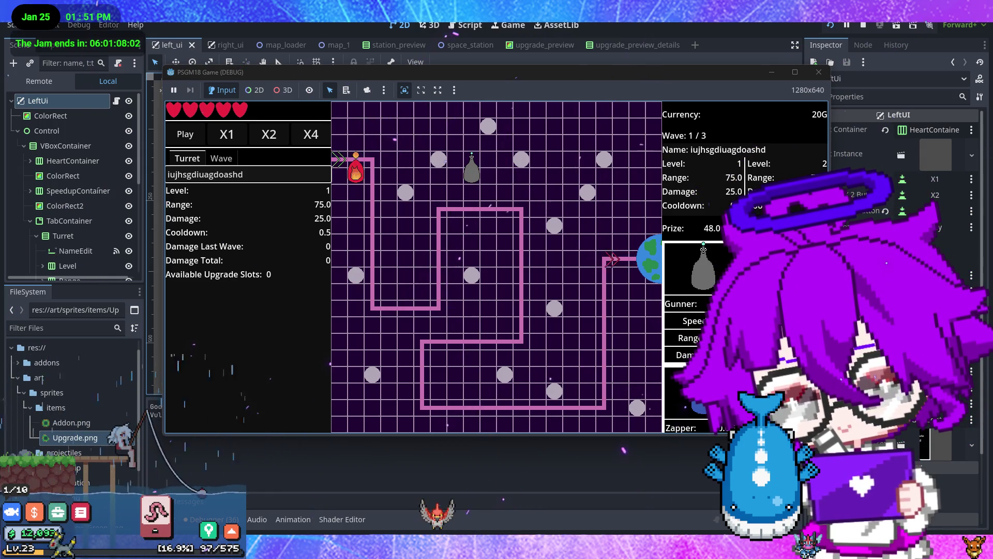
click(479, 181)
click(221, 158)
click(197, 161)
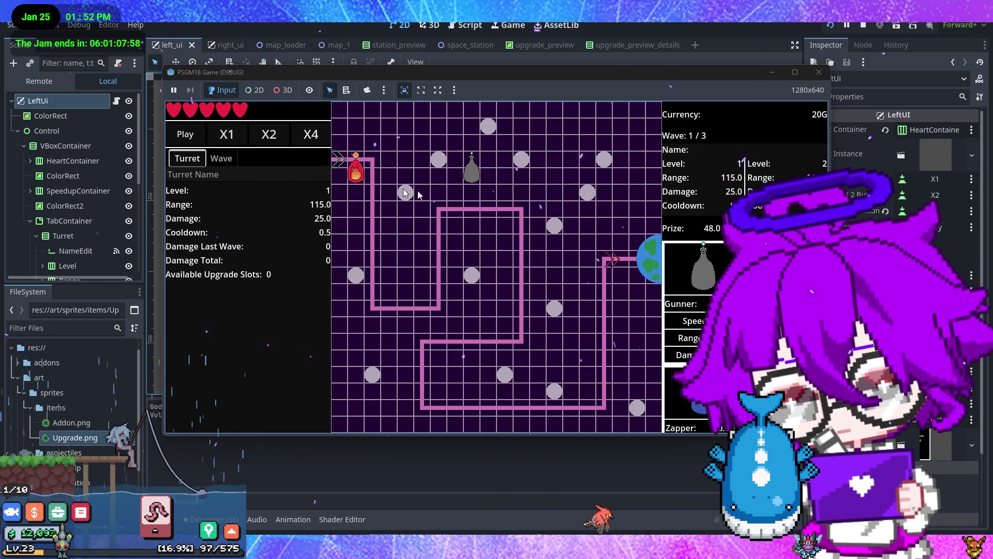
click(469, 179)
click(241, 175)
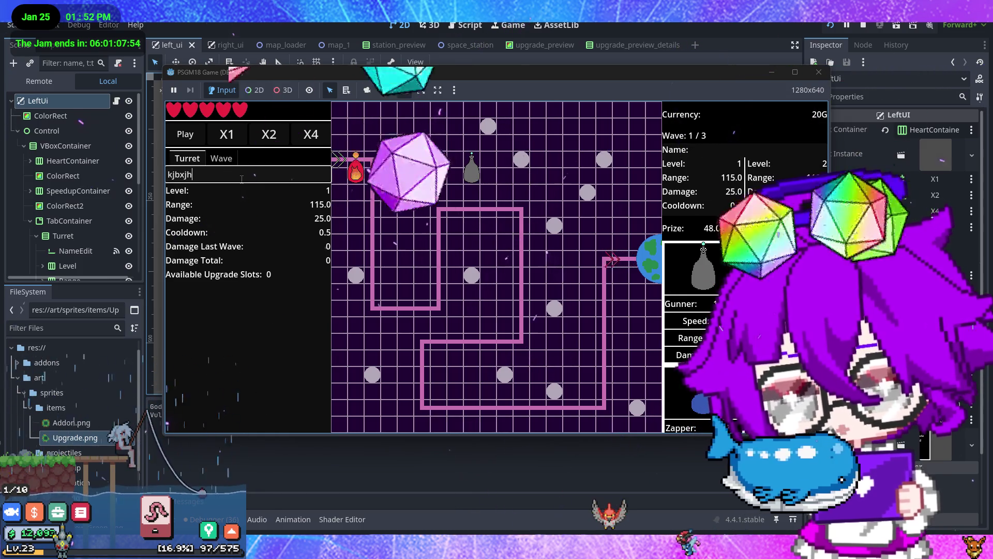
text(kjbxjhsdkjbasdkbj)
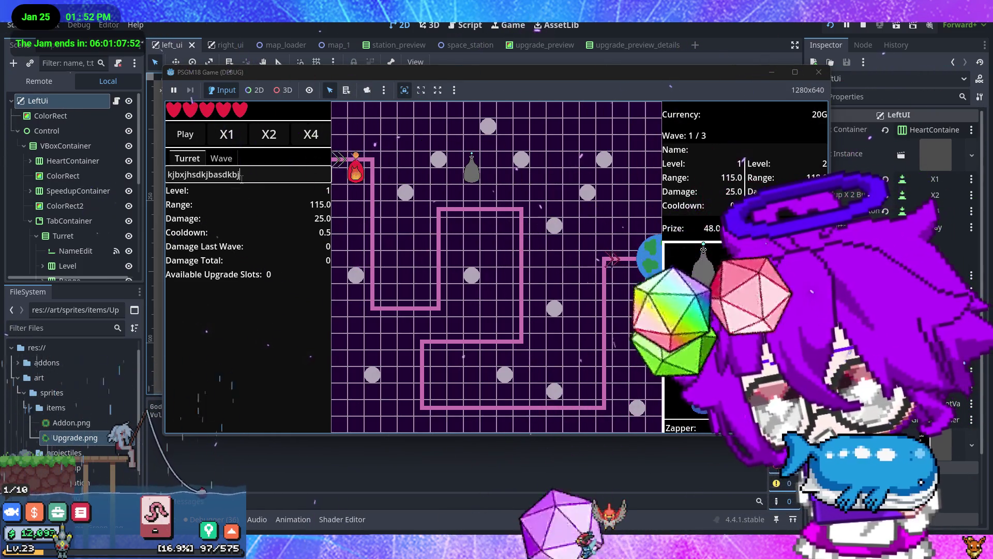
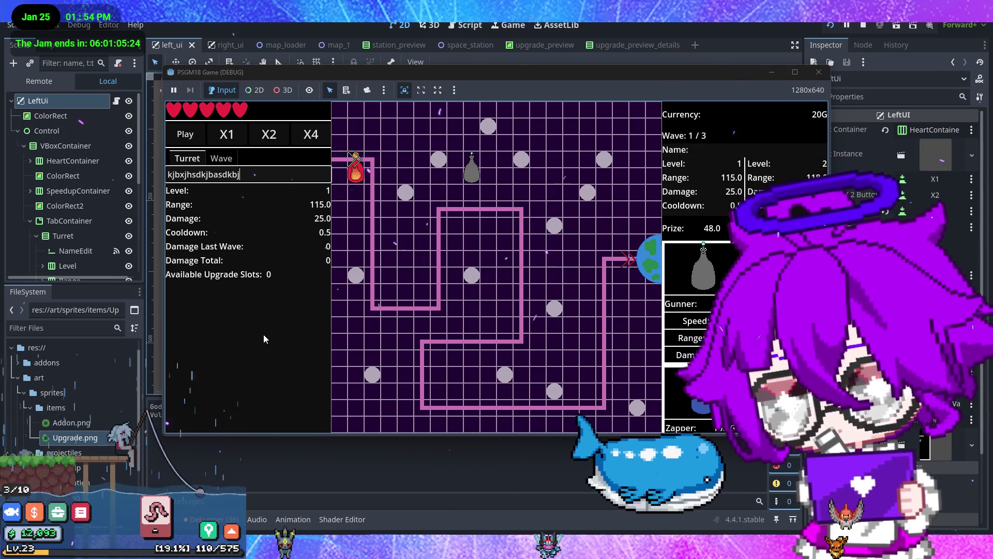
Step: Glance at the Wave tab, then place two flame turrets beside the start of the path
click(222, 159)
click(184, 163)
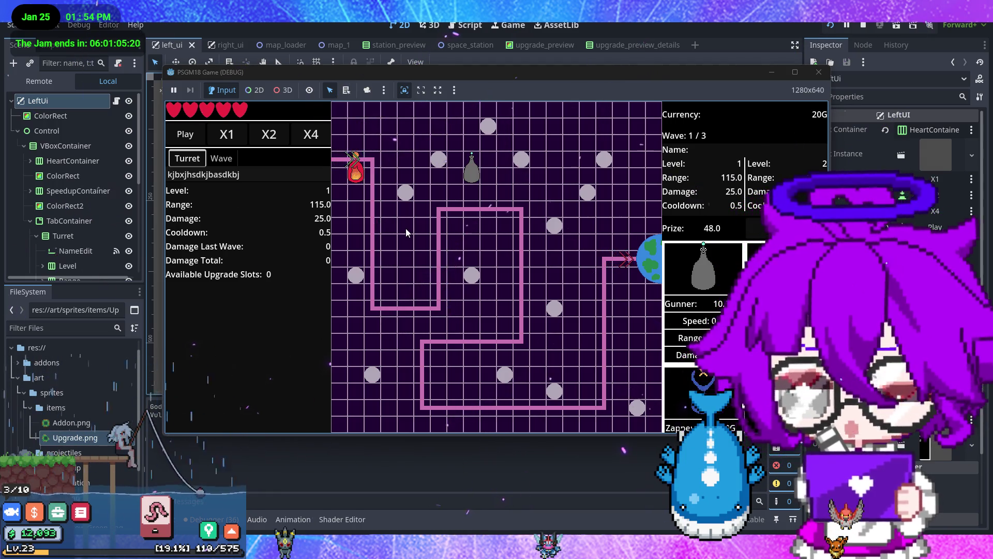
click(703, 393)
click(389, 181)
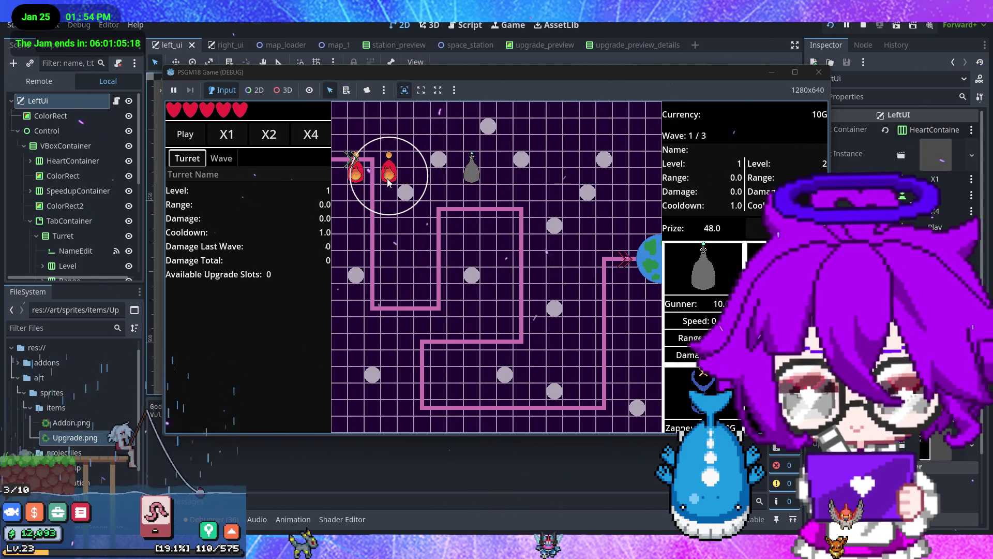
click(356, 191)
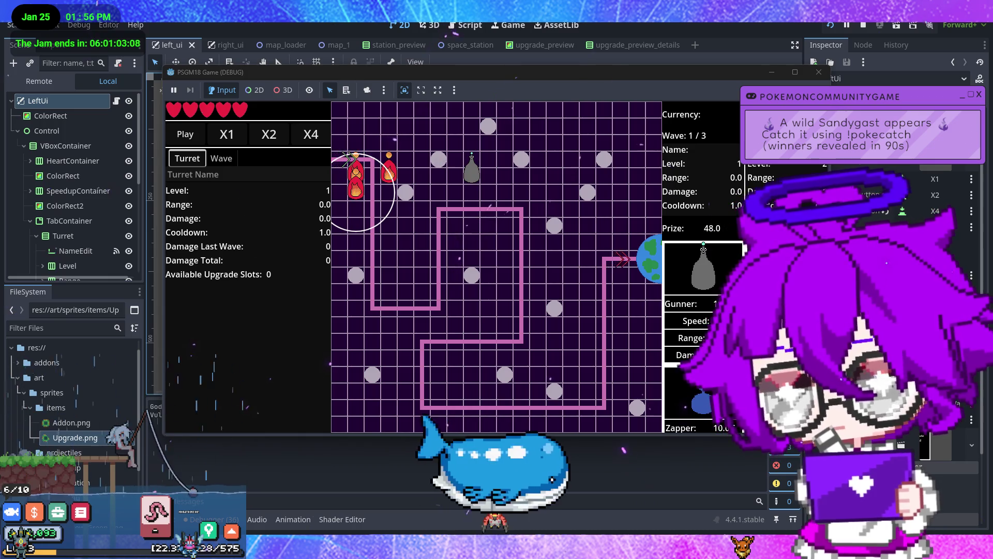
Step: Start the next wave at 4x speed and compare the Wave and turret stats tabs
click(310, 134)
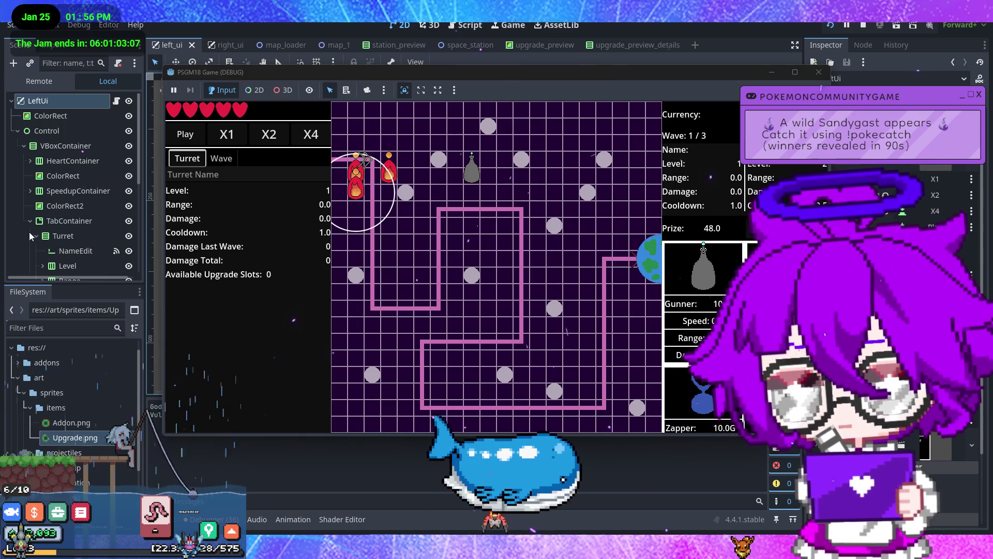
click(185, 134)
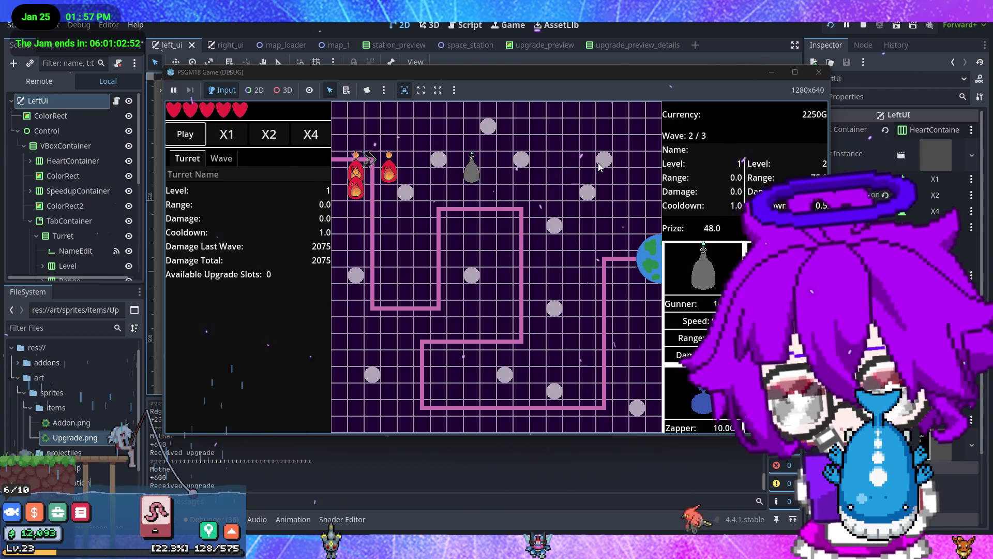
click(234, 160)
click(192, 160)
click(223, 161)
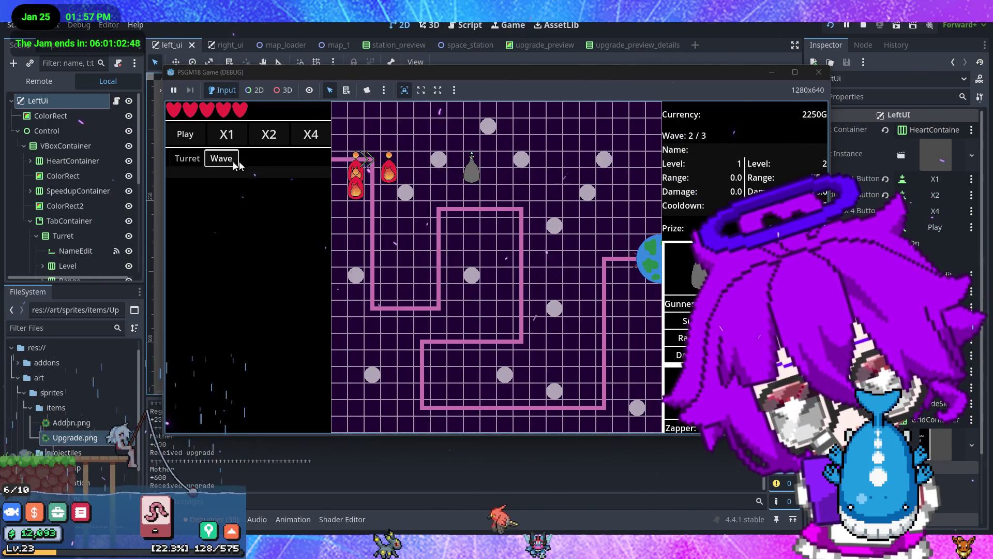
Step: Flip between the turret stats and the empty Wave tab, then stop the test game with F8
click(187, 158)
click(228, 161)
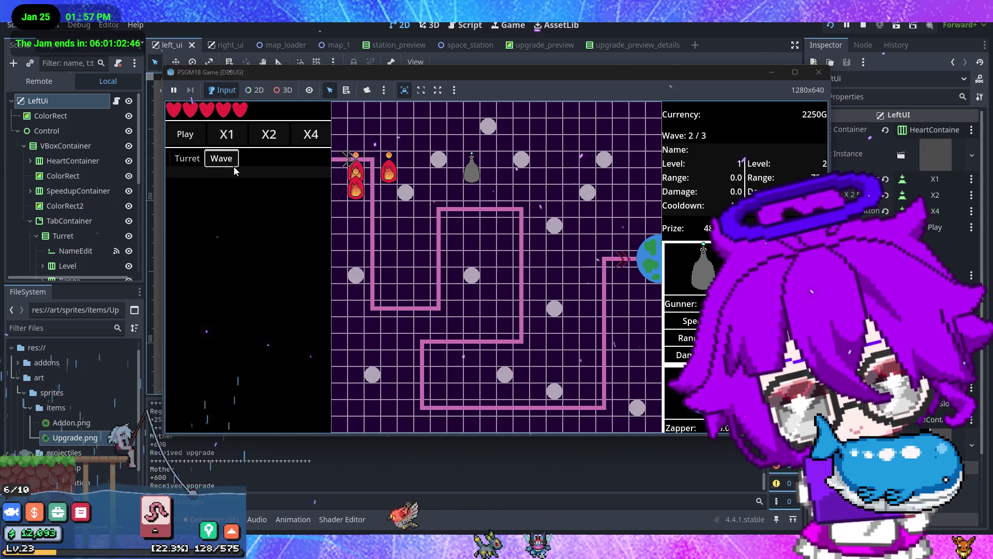
click(207, 160)
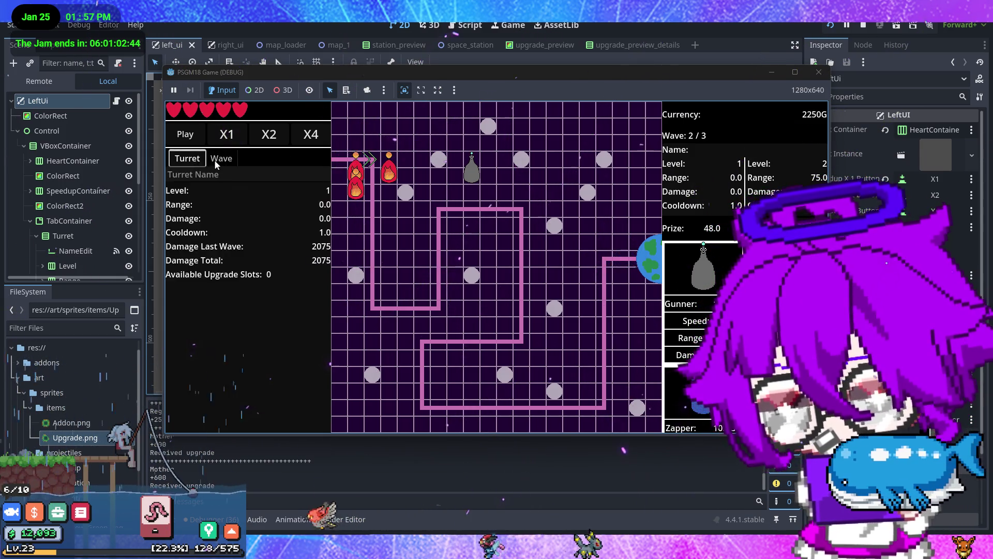
click(212, 161)
key(F8)
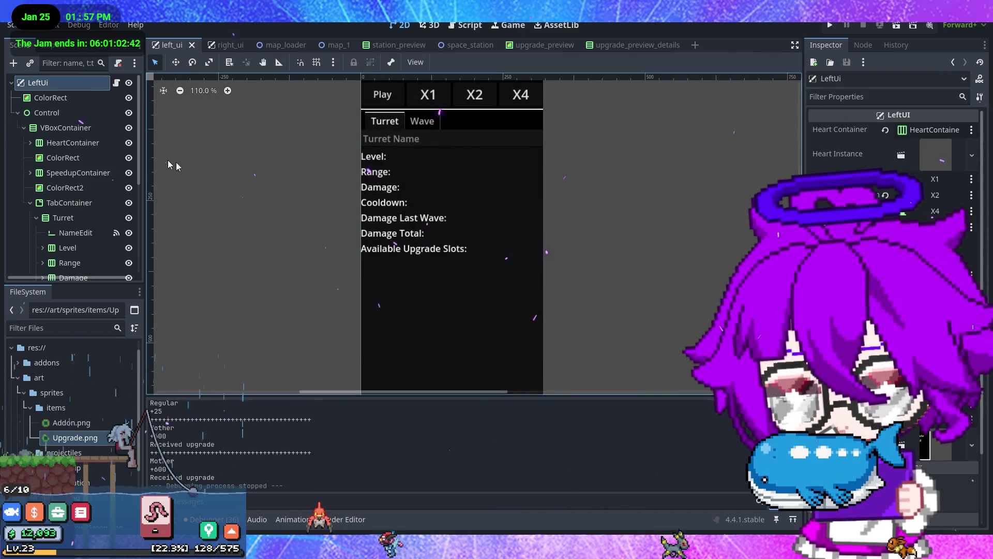
Step: Collapse the Turret node in the Scene dock so Turret and Wave sit under TabContainer
scroll(44, 150, down, 3)
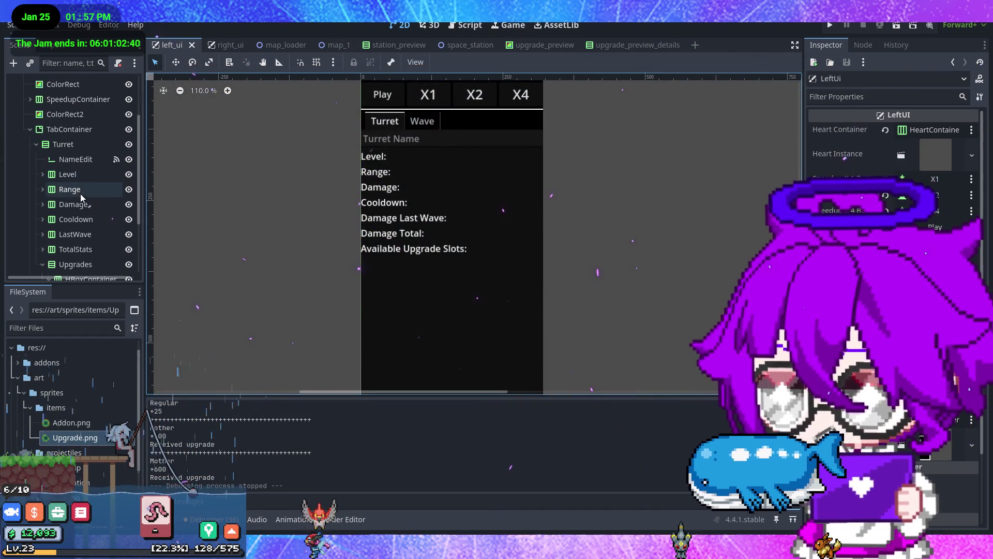
click(35, 143)
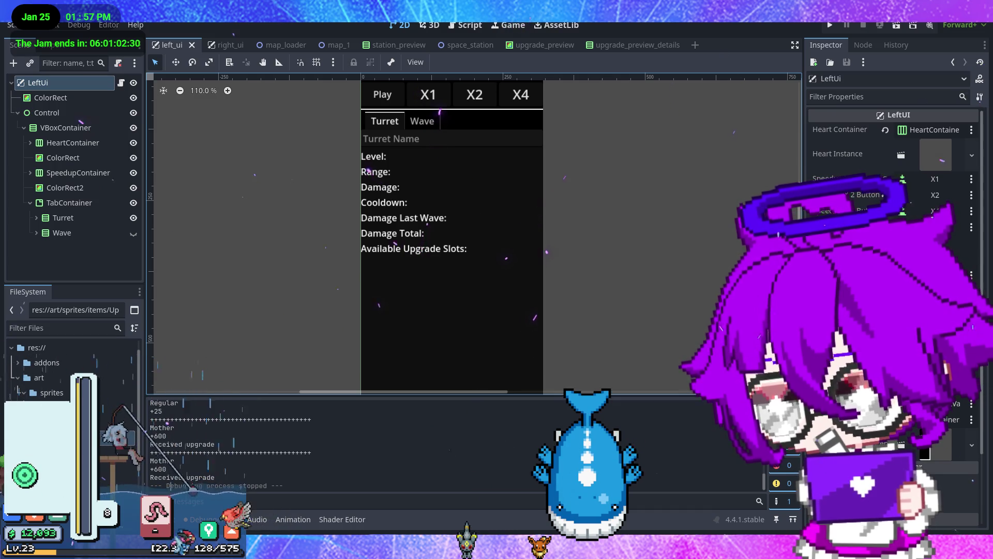
Step: Rename the Wave node to Shop and show its WaveData label on the canvas
double_click(95, 238)
text(Shop)
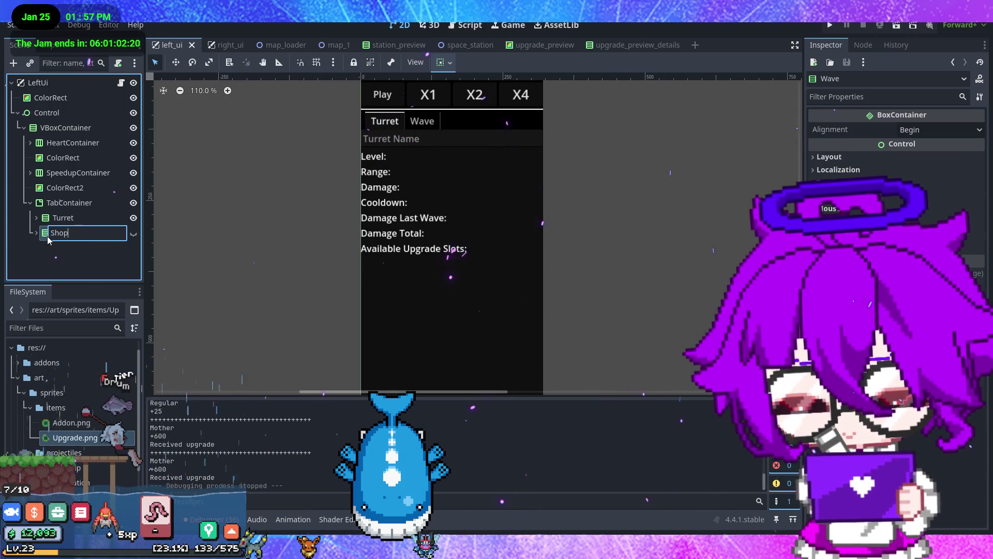
key(Return)
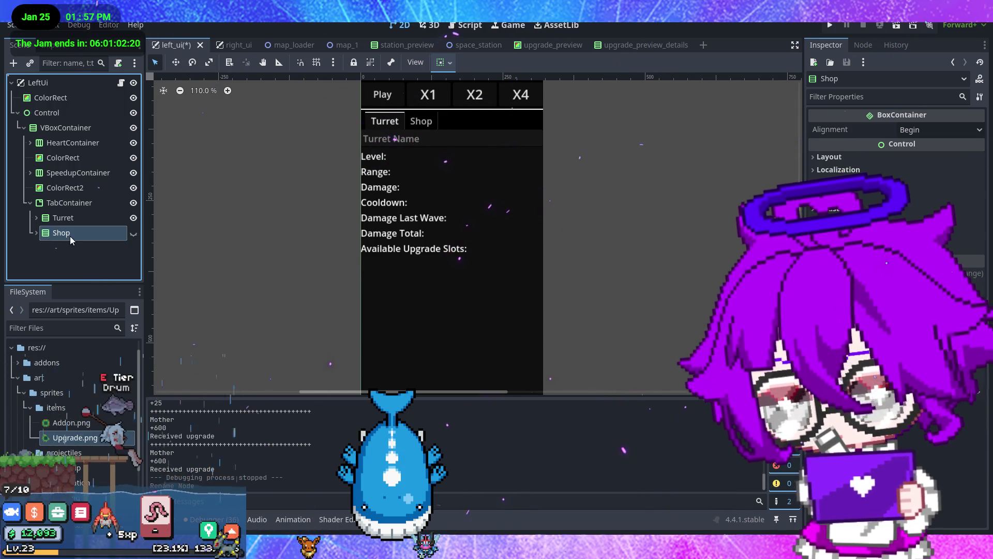
click(133, 233)
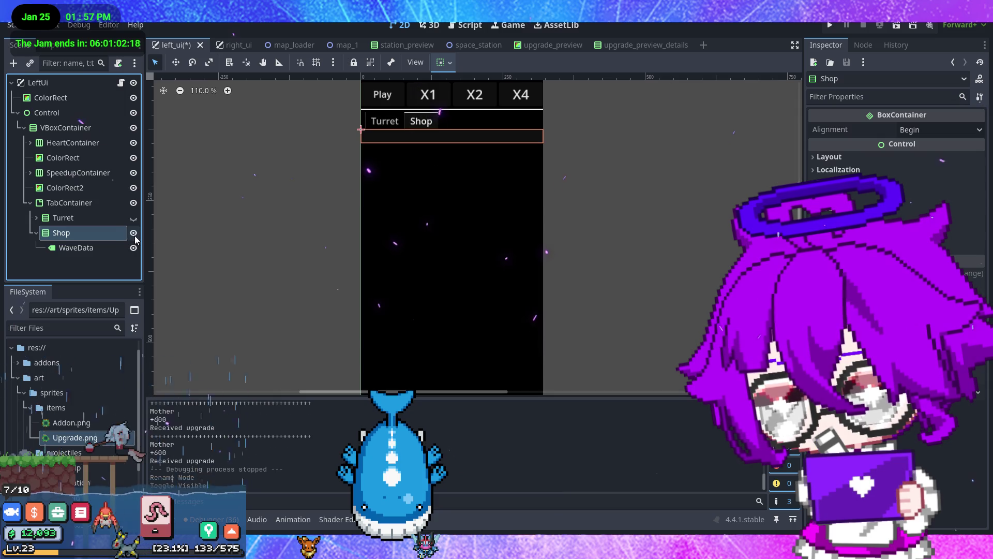
key(Down)
click(135, 236)
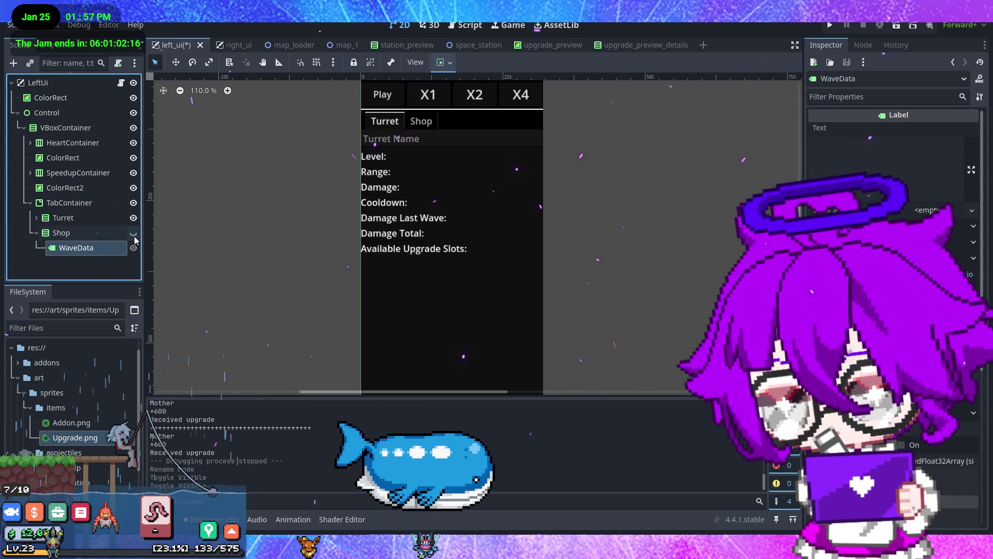
click(135, 236)
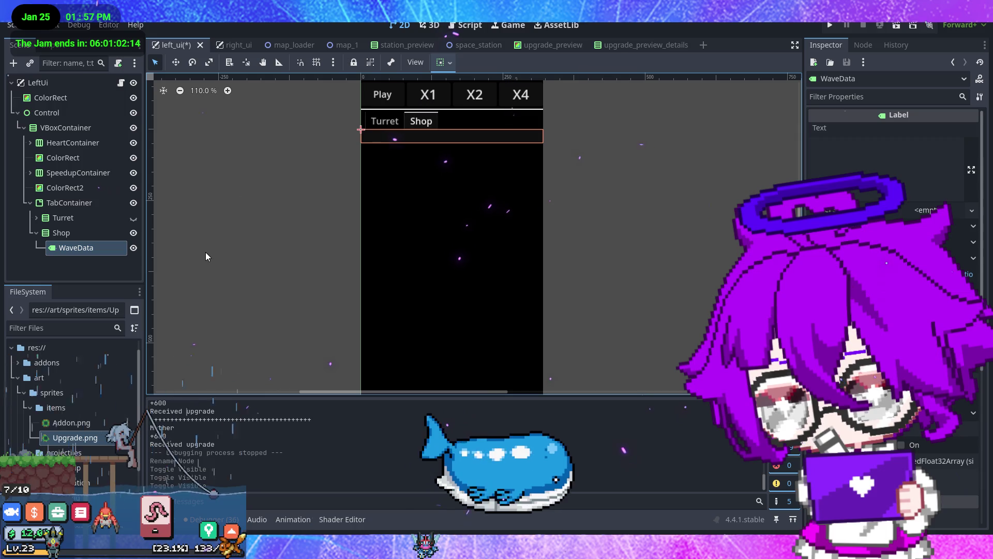
click(112, 248)
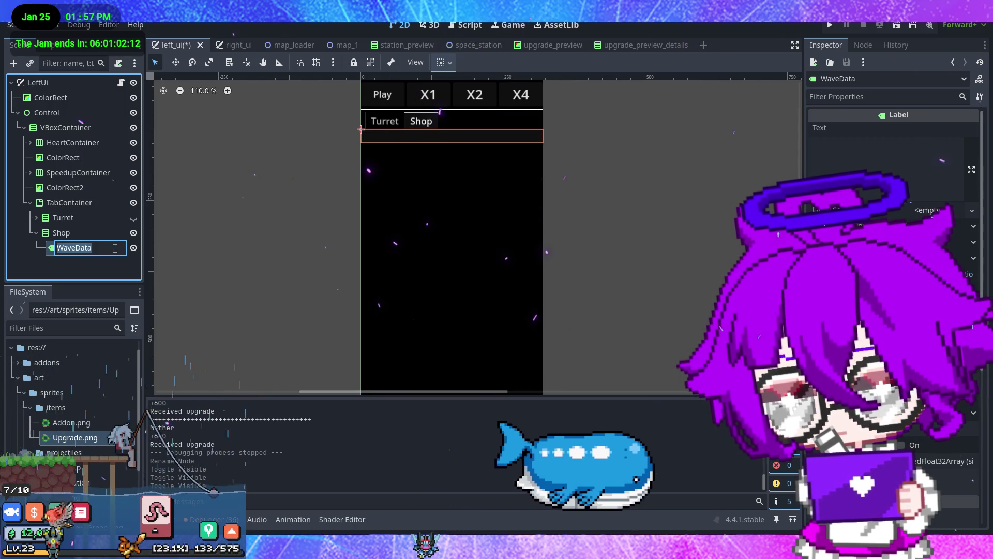
Step: Rename the label to ShopName, set its text to 'Shop:' and enlarge its font size
text(Shop)
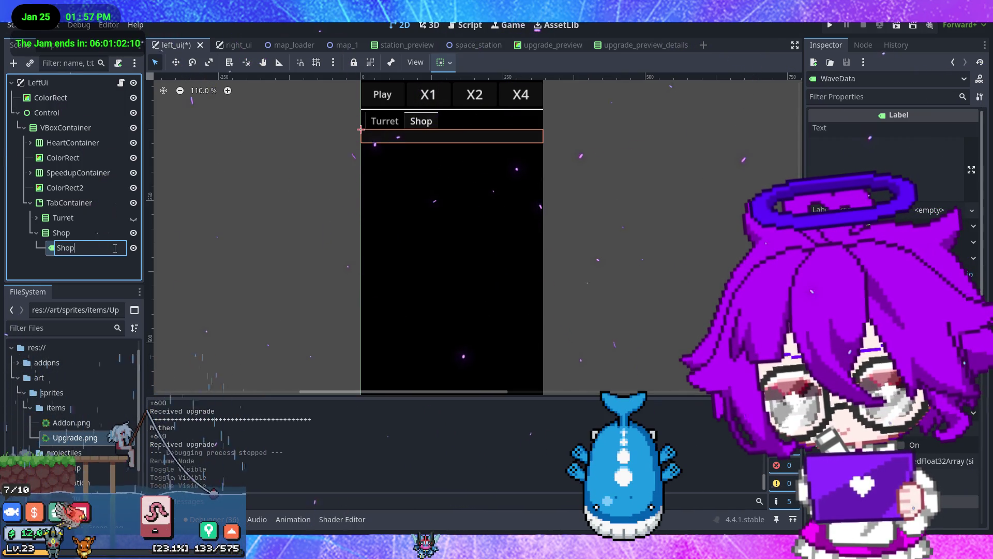
text(Name)
key(Return)
click(885, 155)
text(S)
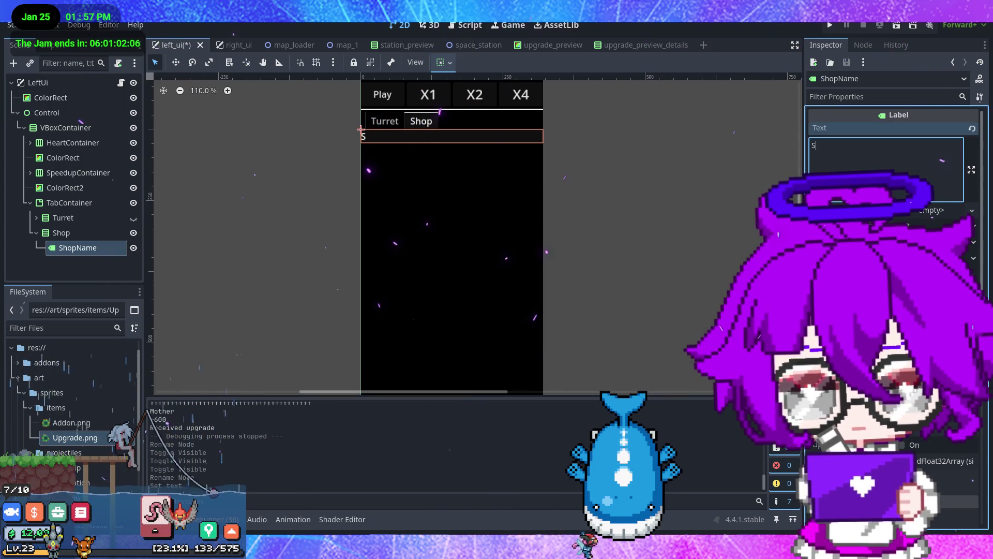
text(hop)
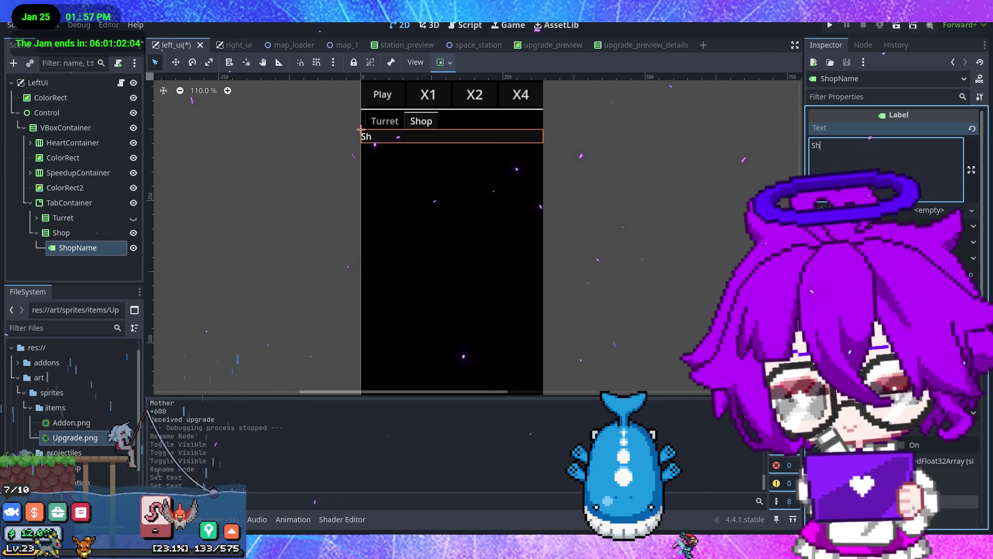
text(:)
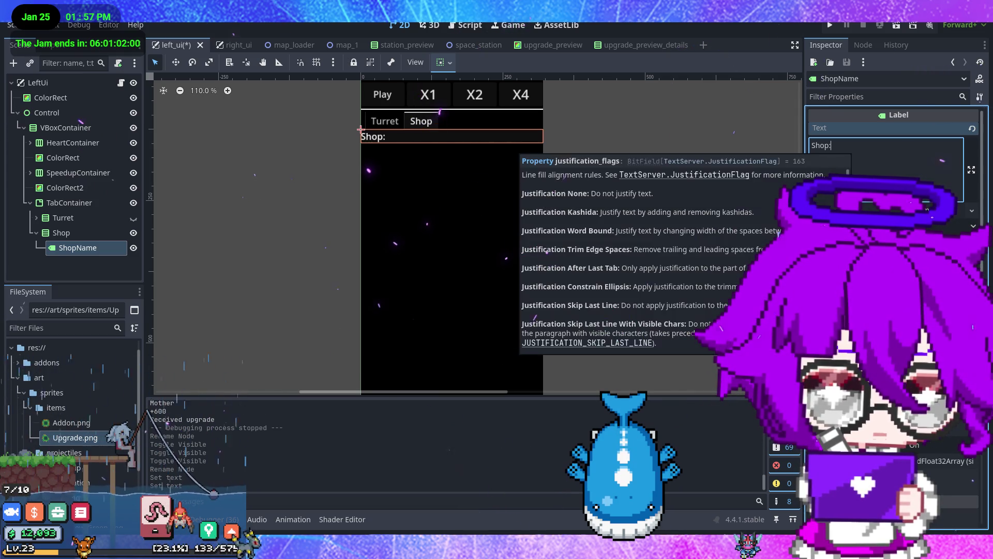
scroll(894, 155, down, 5)
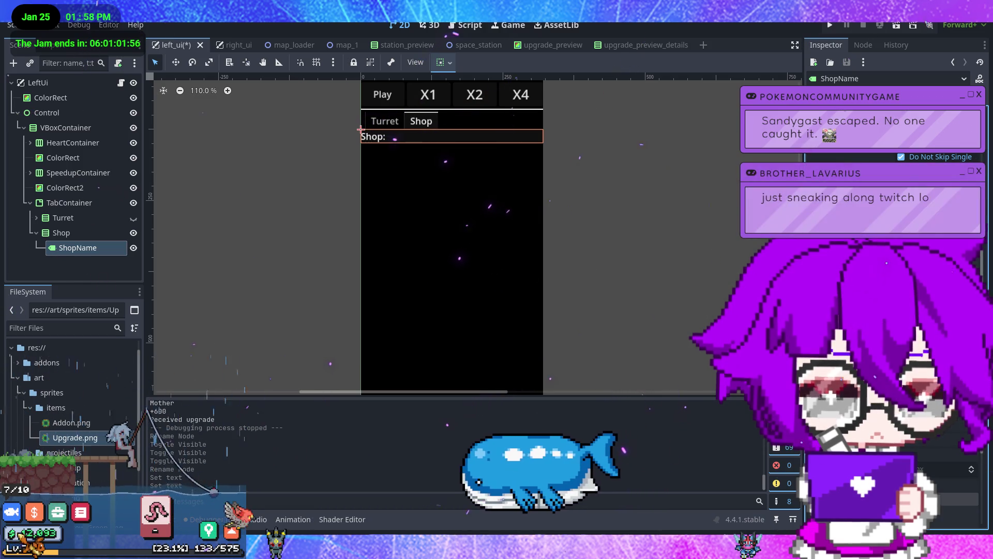
key(Return)
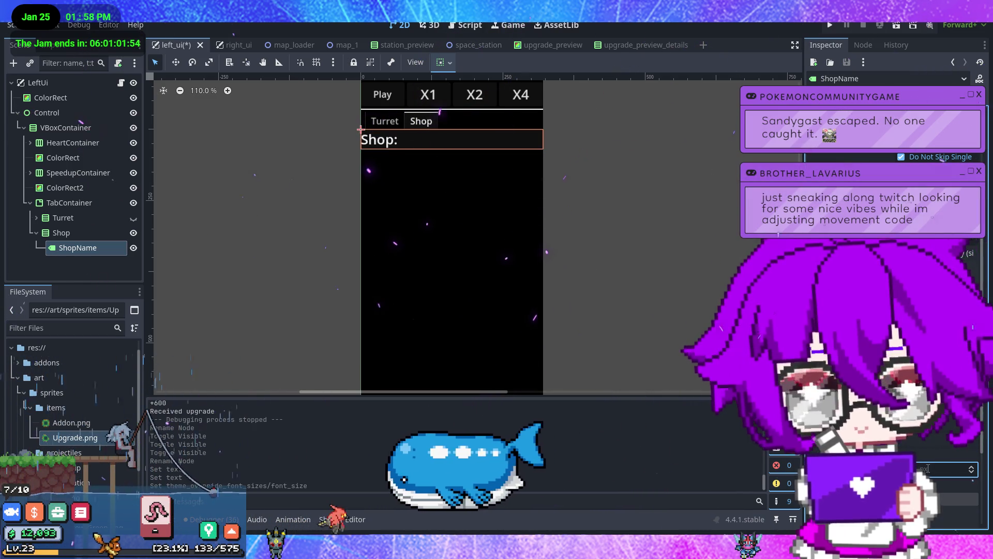
click(624, 218)
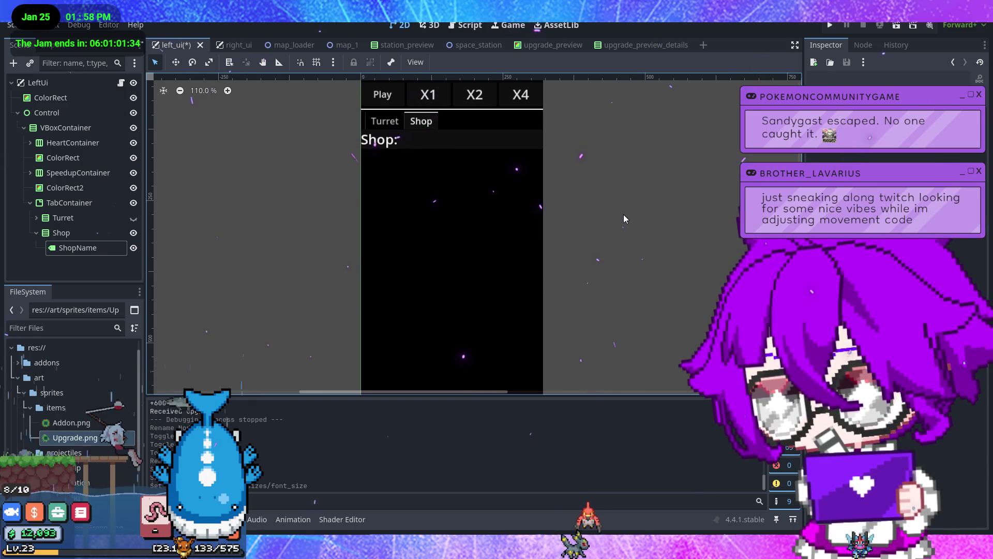
Step: Set the TabContainer to fill and expand vertically
click(517, 140)
click(443, 62)
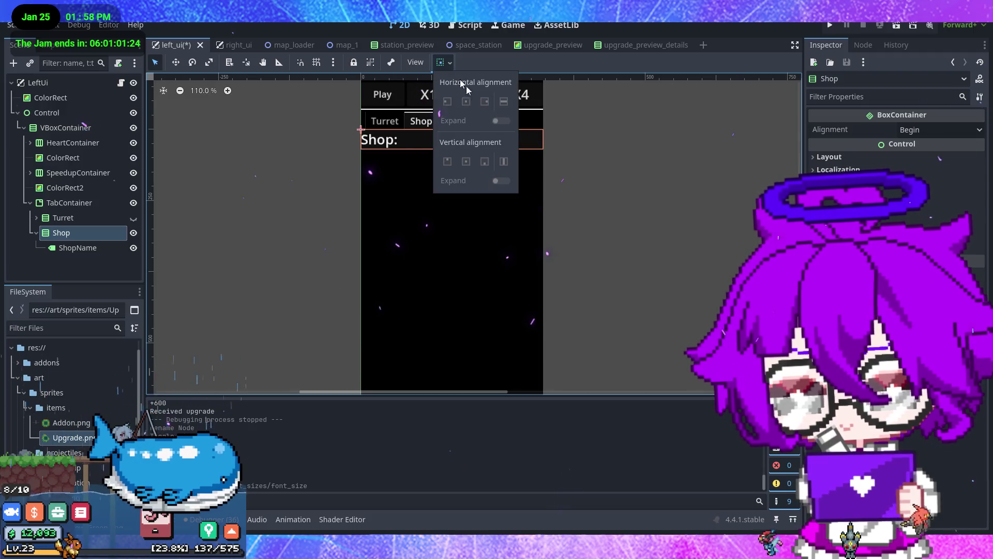
click(77, 221)
click(70, 202)
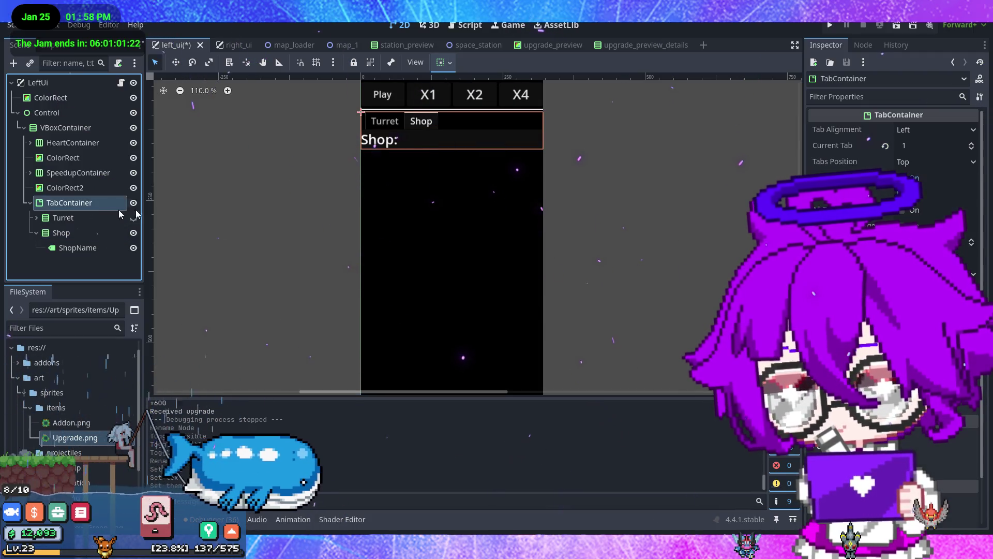
click(444, 62)
click(503, 162)
click(500, 181)
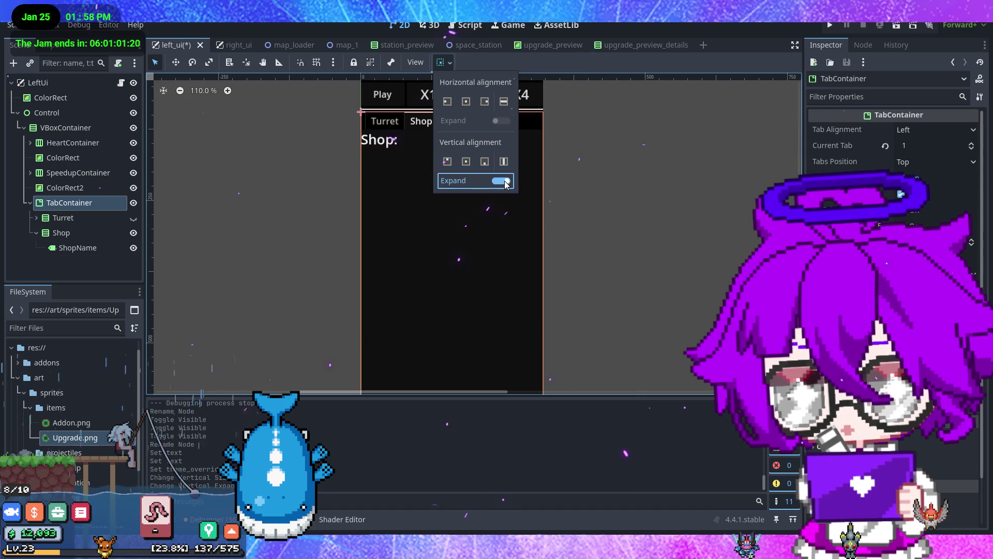
click(302, 210)
Step: Inspect the Turret, Shop and ShopName nodes, ending with ShopName's properties shown
click(85, 218)
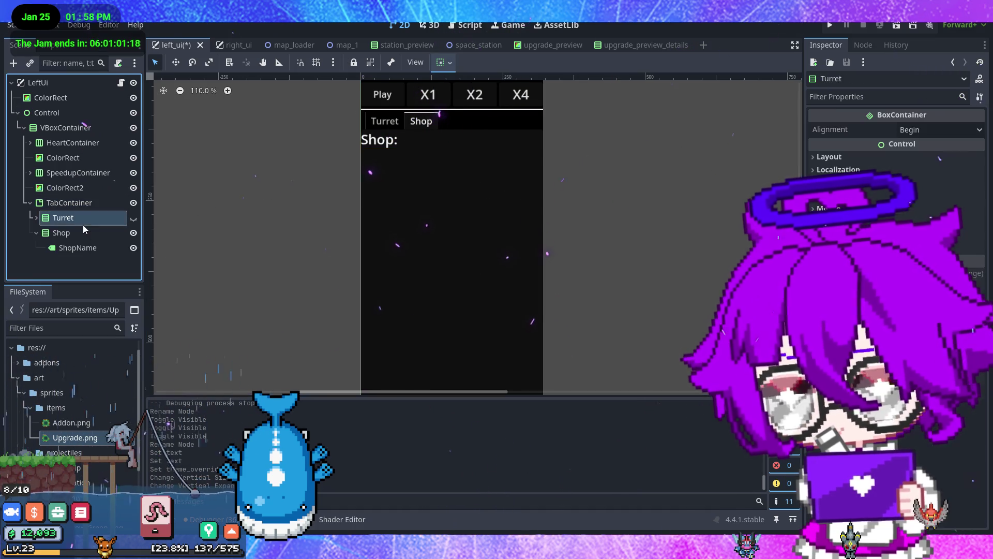
click(88, 239)
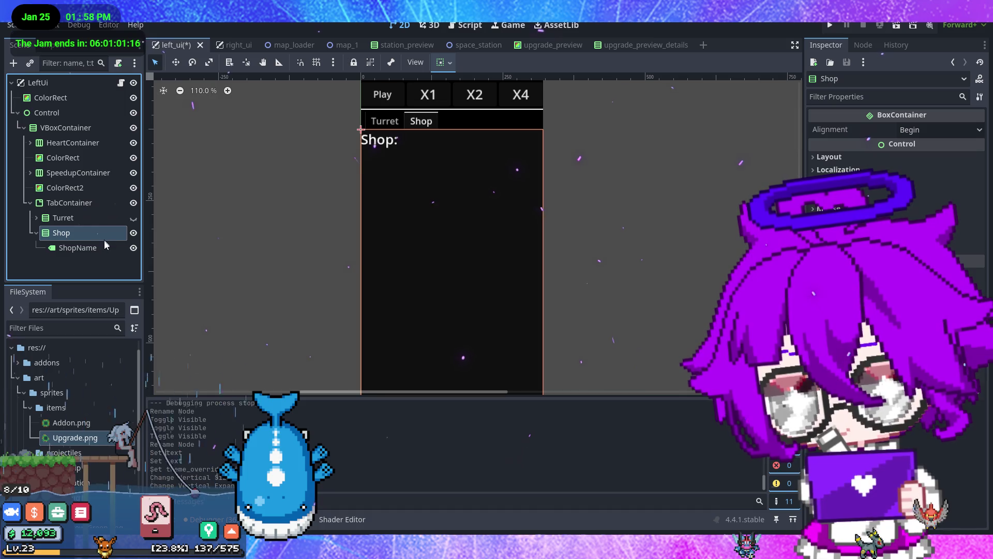
click(102, 246)
click(100, 237)
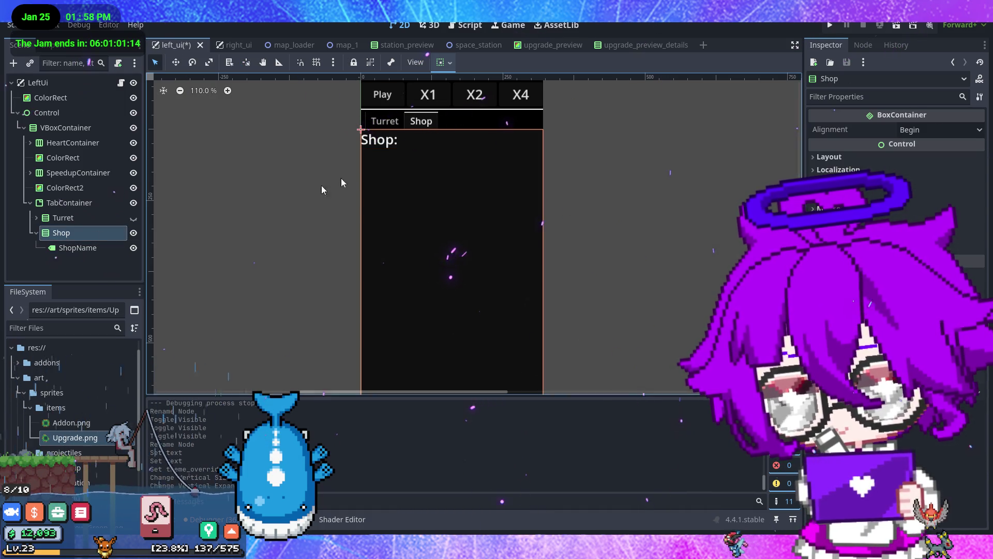
click(449, 62)
click(563, 157)
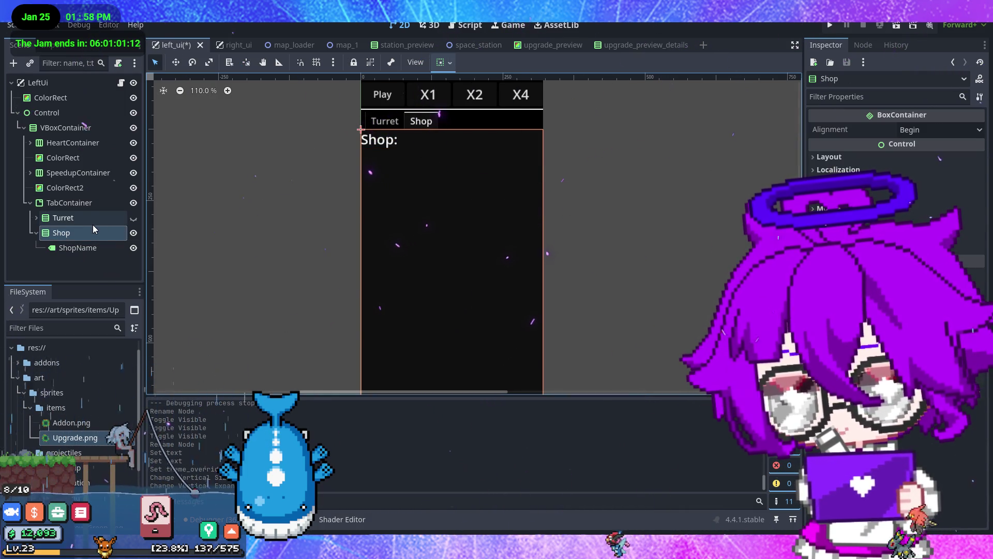
click(92, 254)
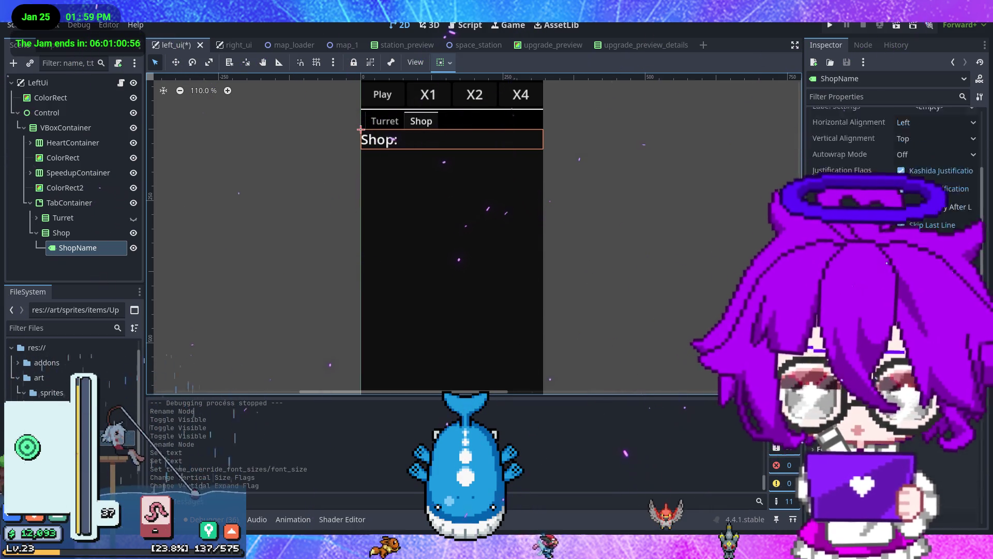
scroll(879, 155, up, 10)
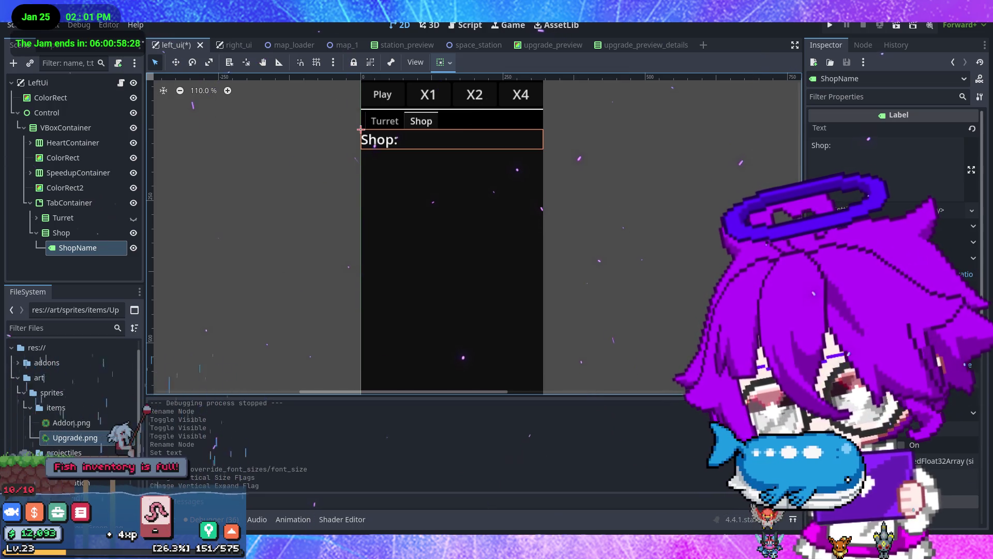
click(13, 515)
click(219, 400)
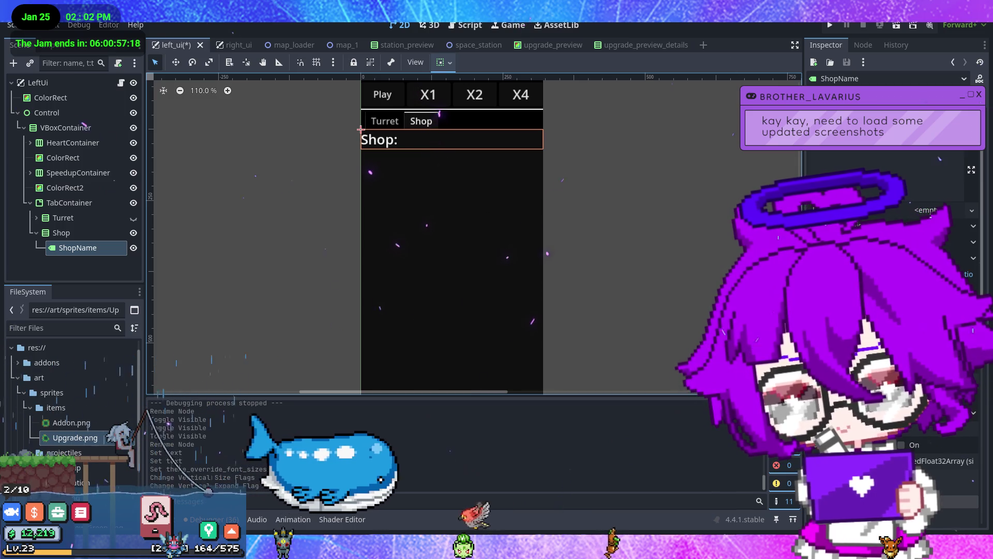
Step: Select the Shop node, then bring the Stream Chat window over Obsidian's Tasks Board
click(84, 233)
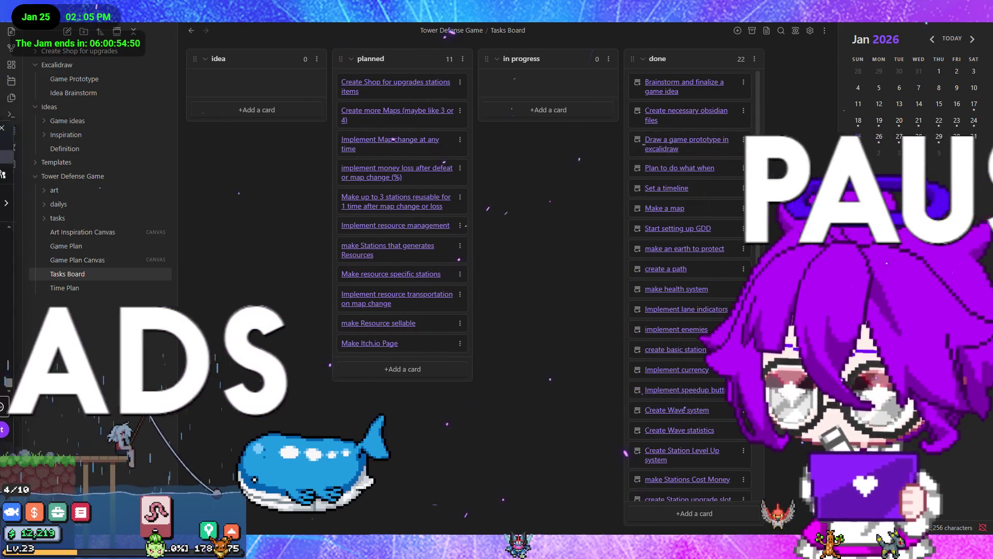
mouse_move(0, 101)
mouse_down()
mouse_move(277, 112)
mouse_move(251, 111)
mouse_up()
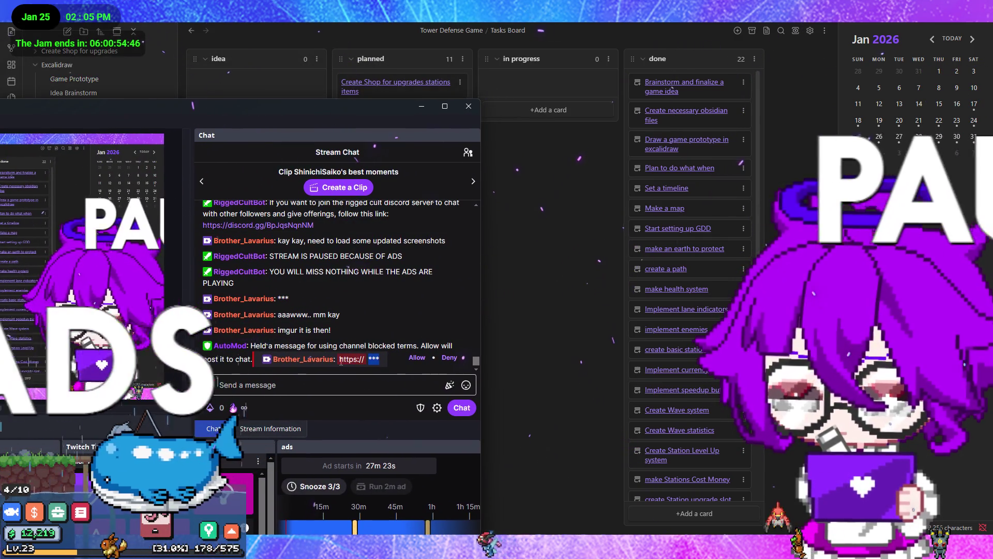
Step: Close the stream chat and move the 'Create Shop for upgrades stations items' card to in progress
drag(340, 359, 364, 359)
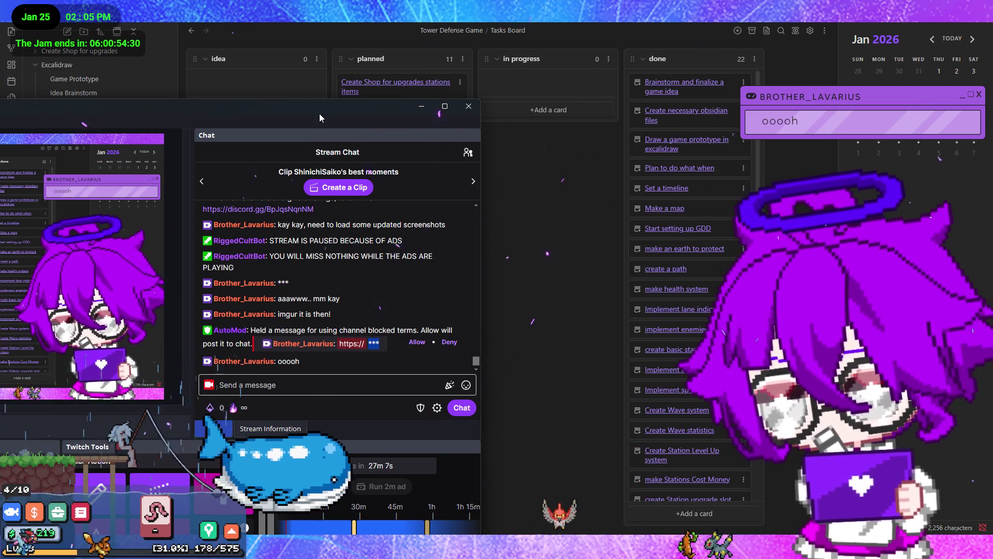
key(alt+F4)
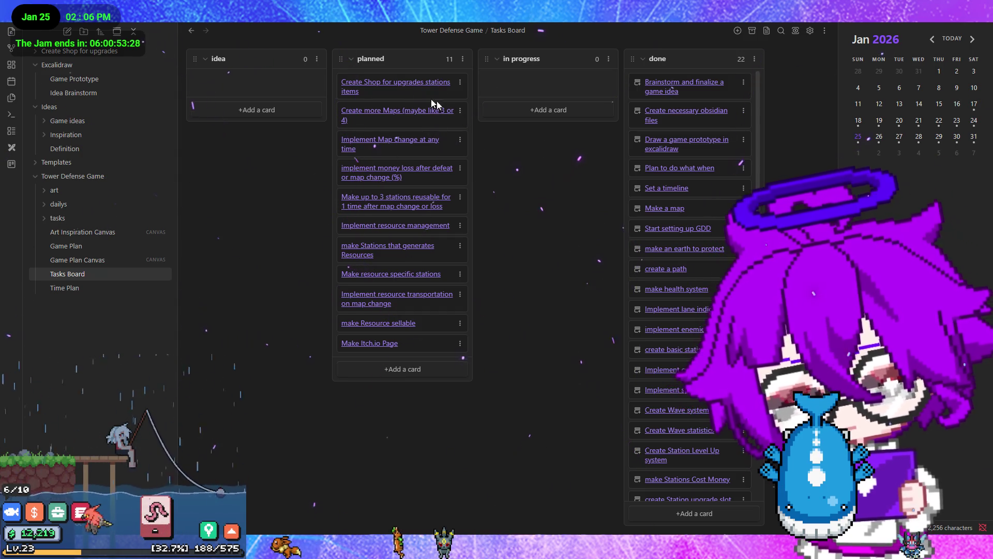
drag(416, 94, 548, 88)
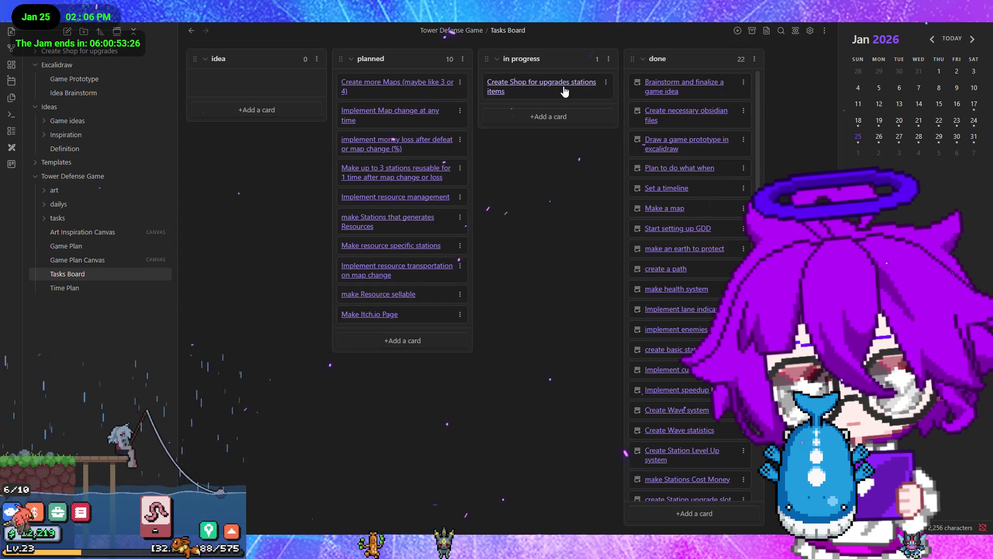
Step: Review the Create Shop task note's breakdown list, then return to the Godot editor
click(549, 88)
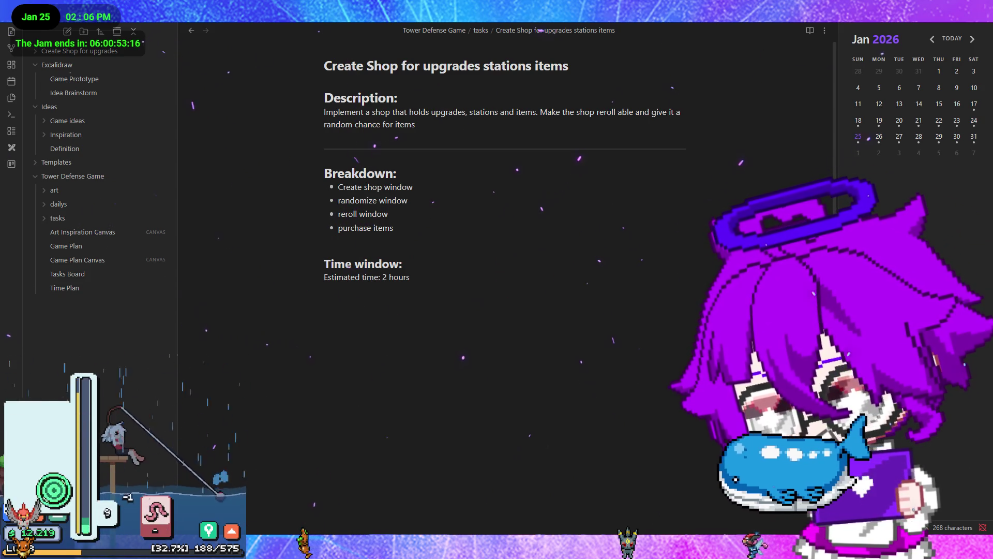
key(alt+Tab)
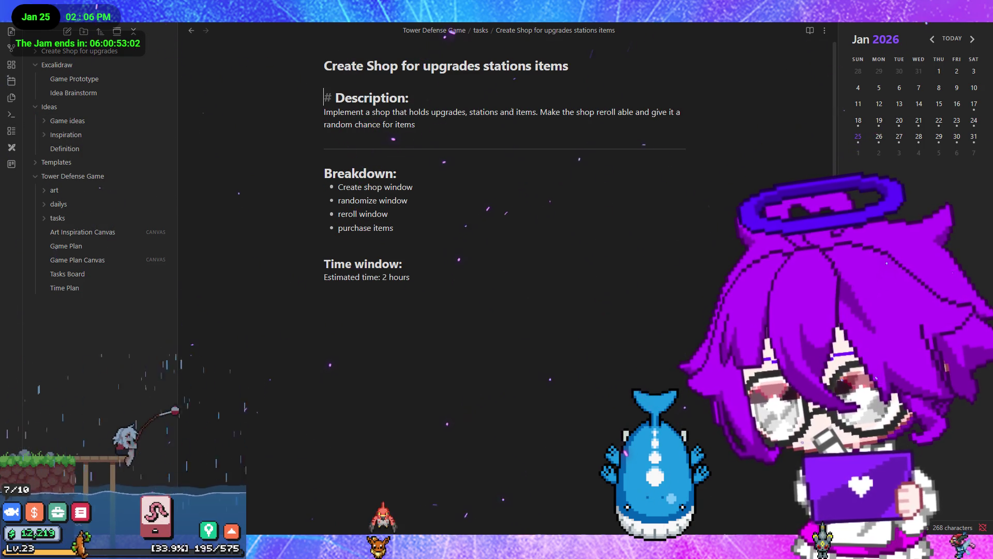
click(448, 238)
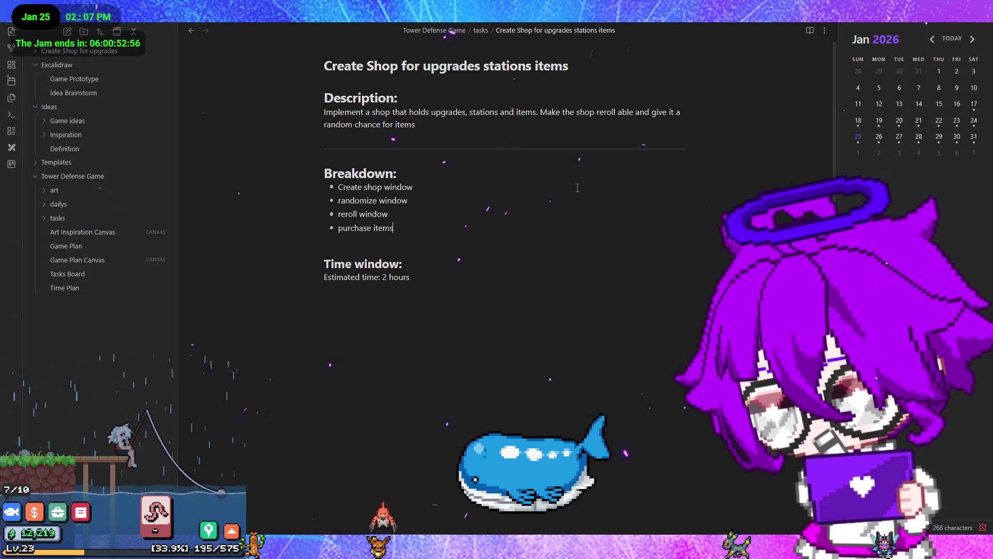
key(alt+Tab)
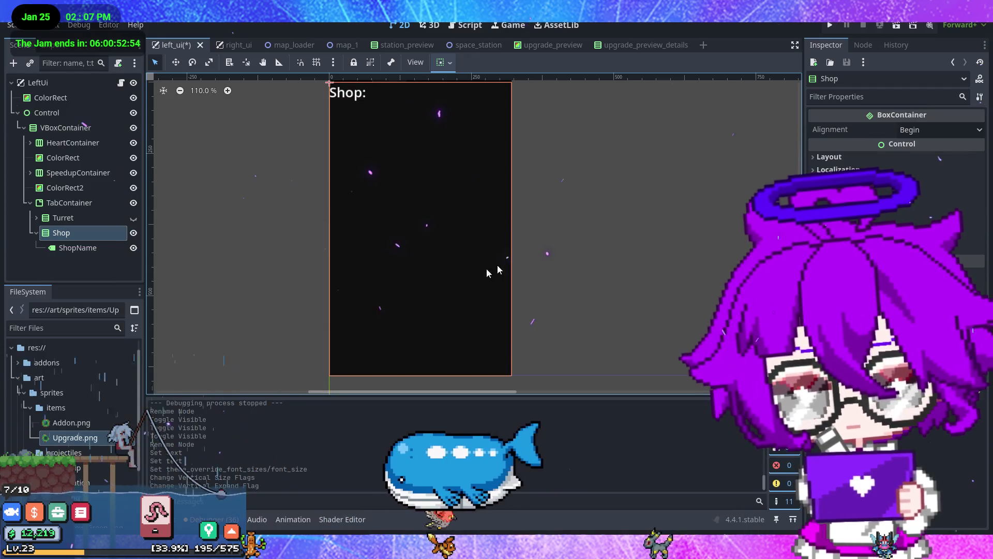
Step: Add a VBoxContainer as a child of the Shop node
click(100, 251)
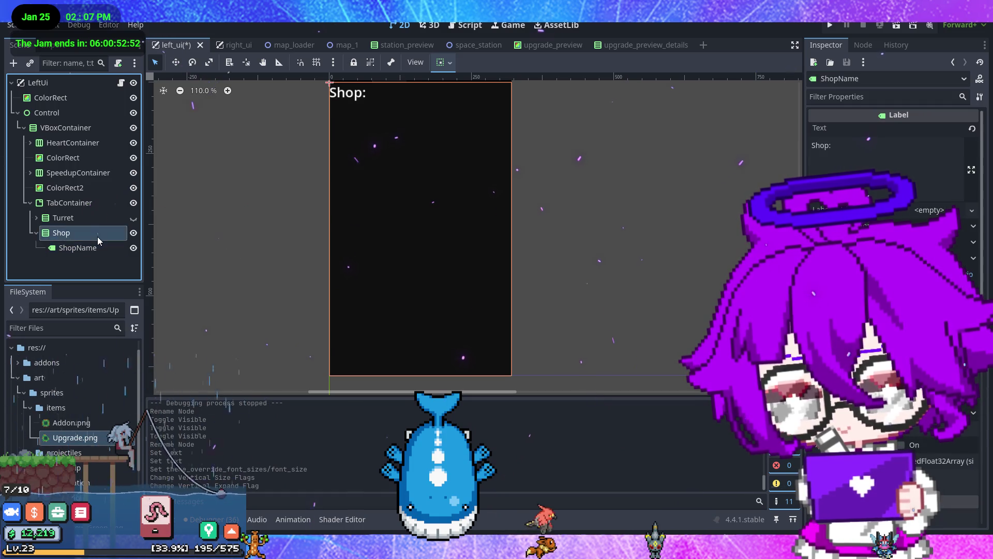
right_click(97, 237)
click(163, 191)
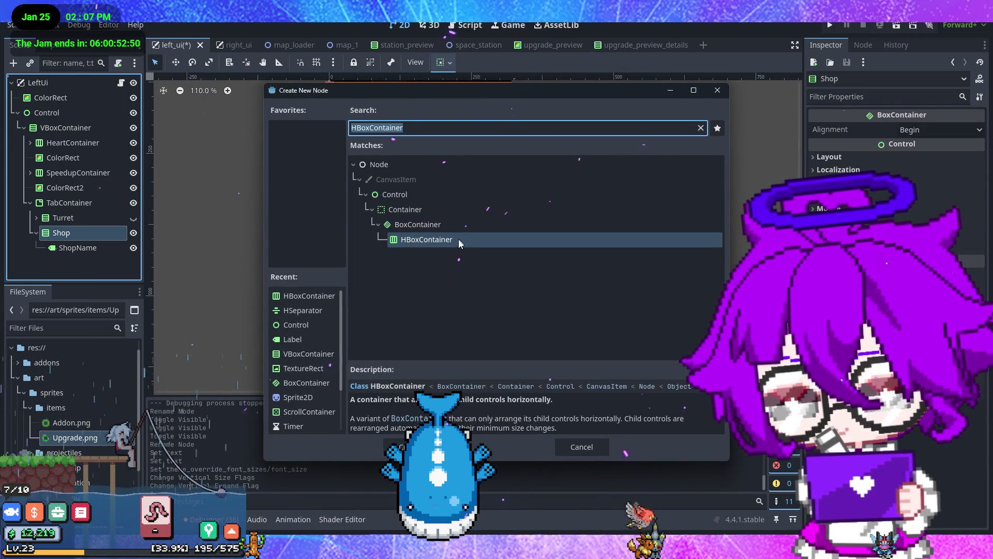
click(308, 355)
key(Escape)
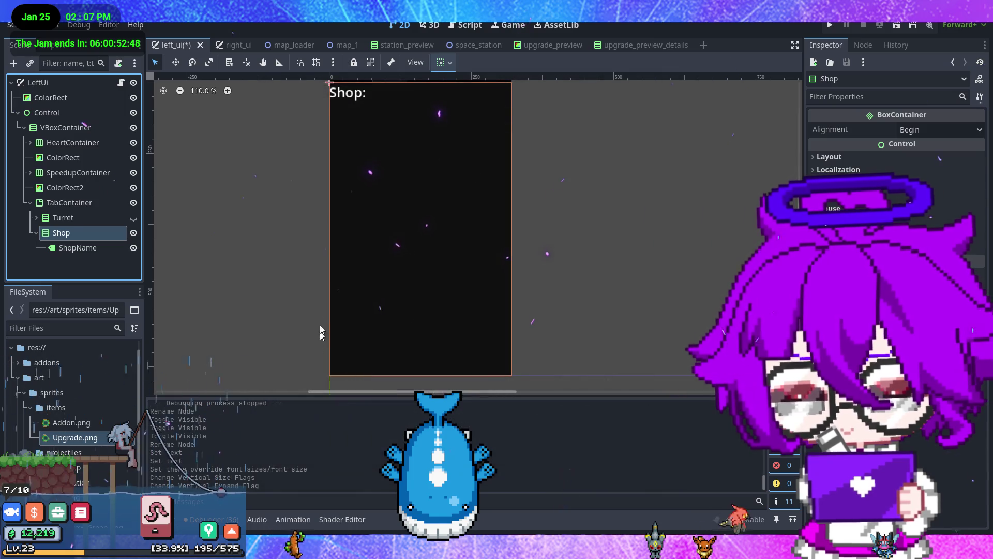
Step: Set the VBoxContainer to fill and expand vertically
click(83, 263)
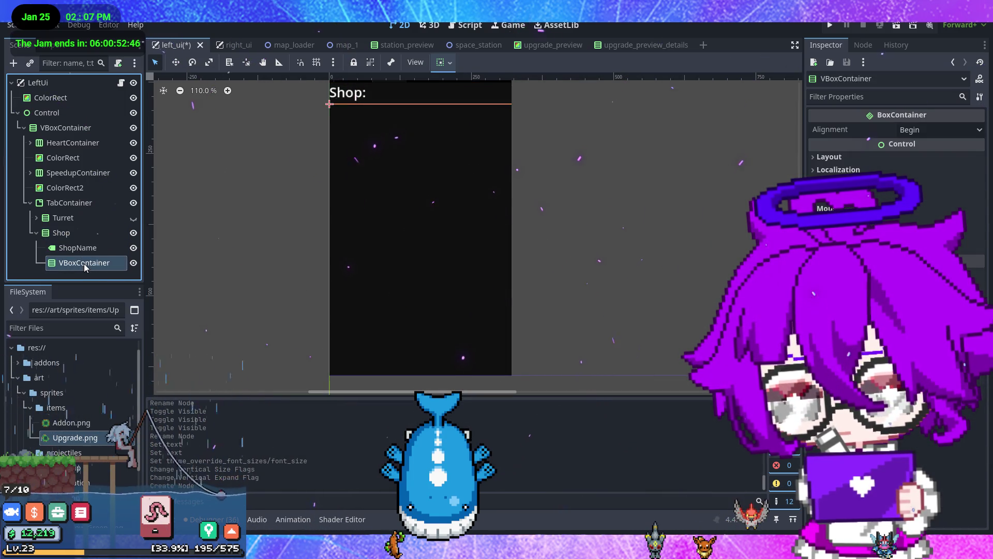
click(444, 62)
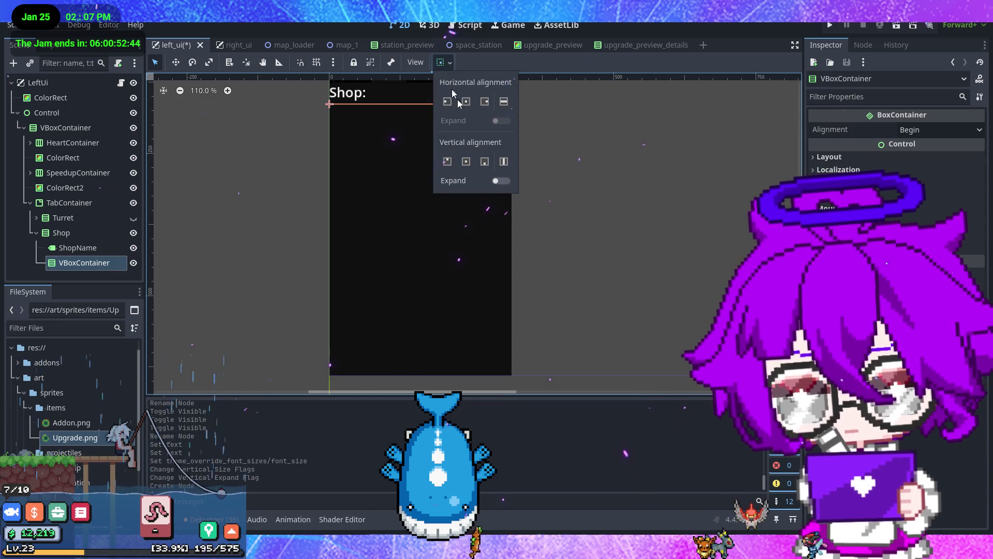
click(503, 161)
click(500, 180)
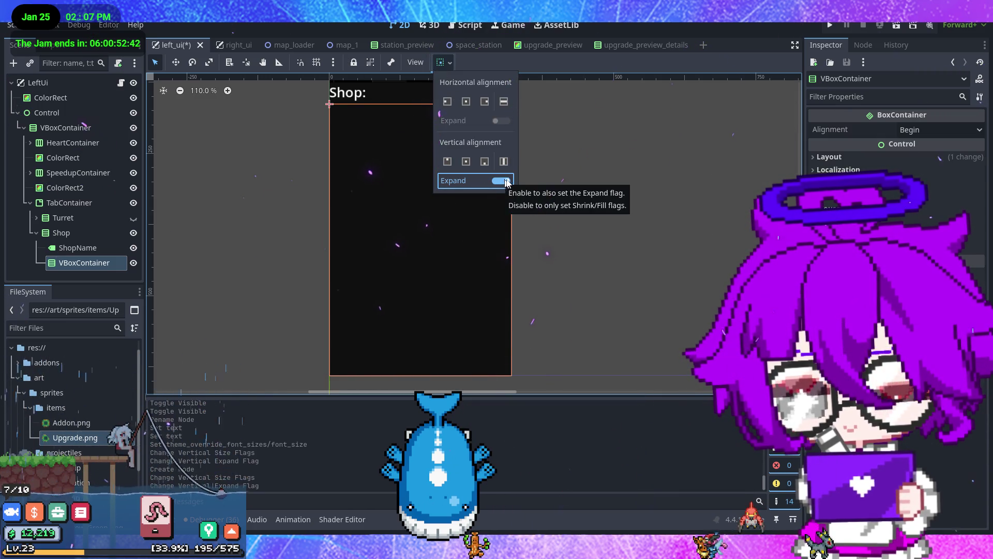
click(549, 184)
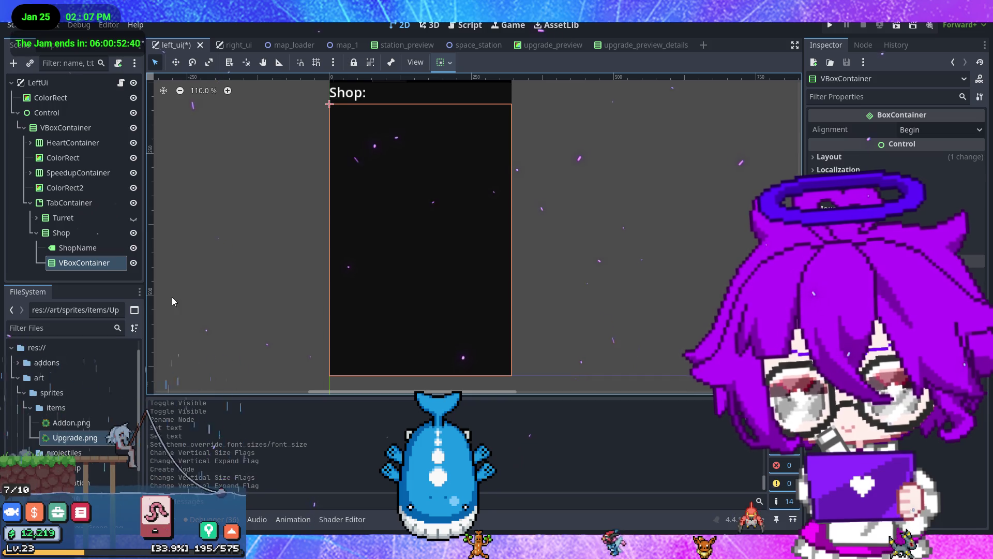
Step: Add a ScrollContainer under Shop and move the VBoxContainer inside it
right_click(82, 233)
click(145, 191)
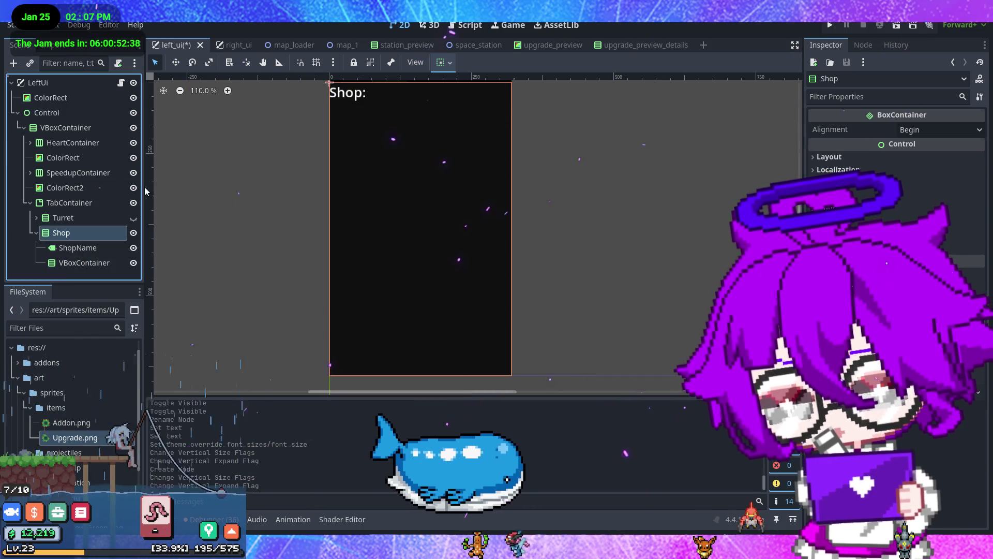
key(ctrl+a)
text(scrol)
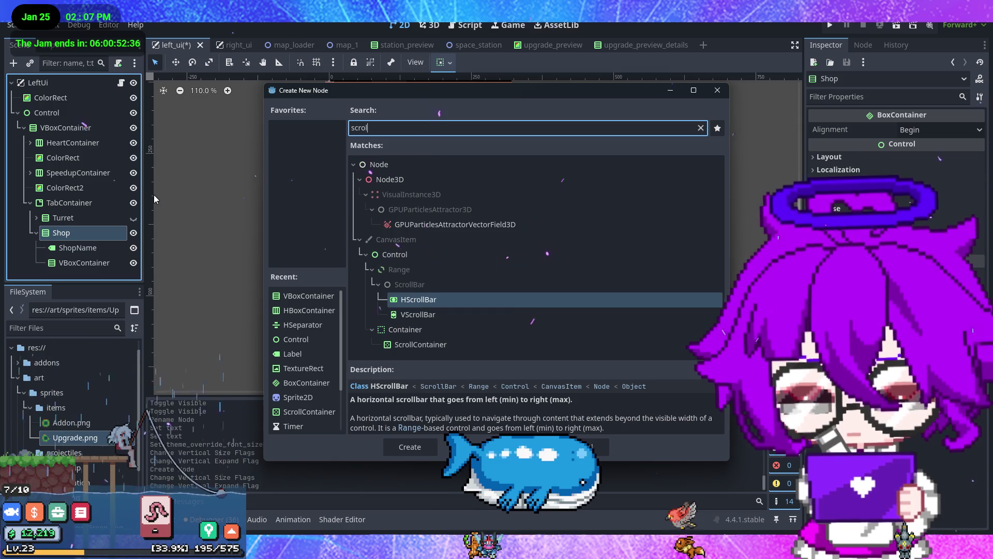
click(434, 344)
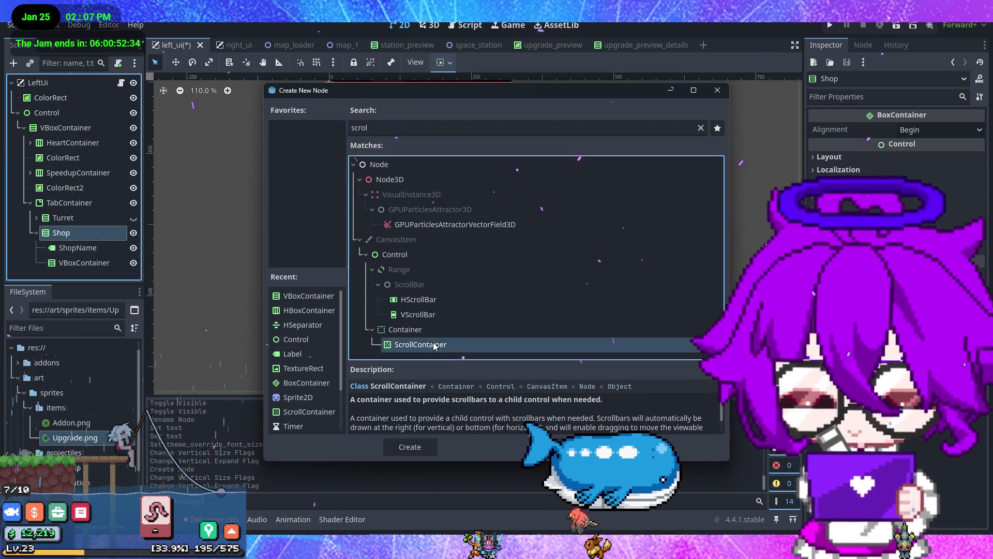
double_click(434, 344)
drag(82, 252, 89, 269)
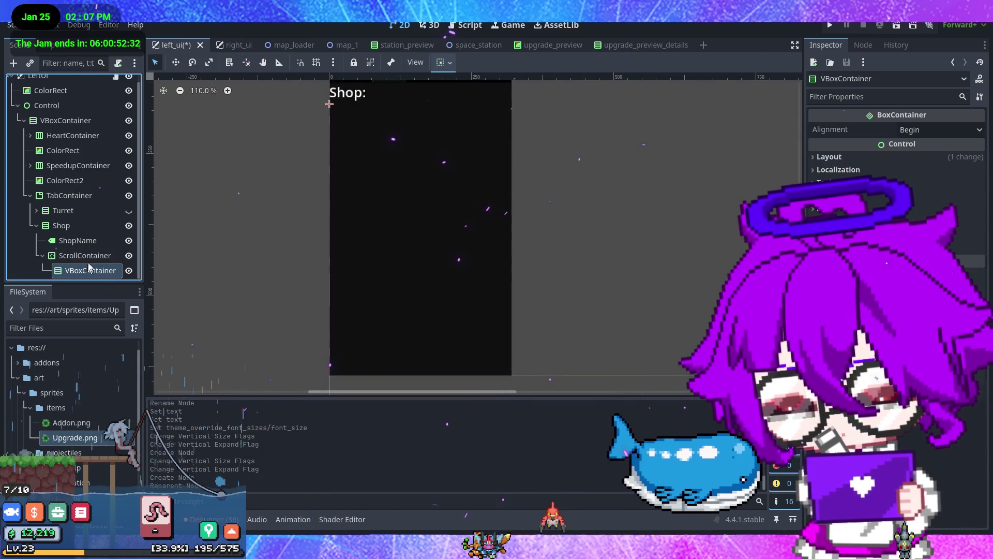
Step: Set the ScrollContainer to fill and expand vertically
click(85, 255)
click(440, 62)
click(503, 161)
click(502, 180)
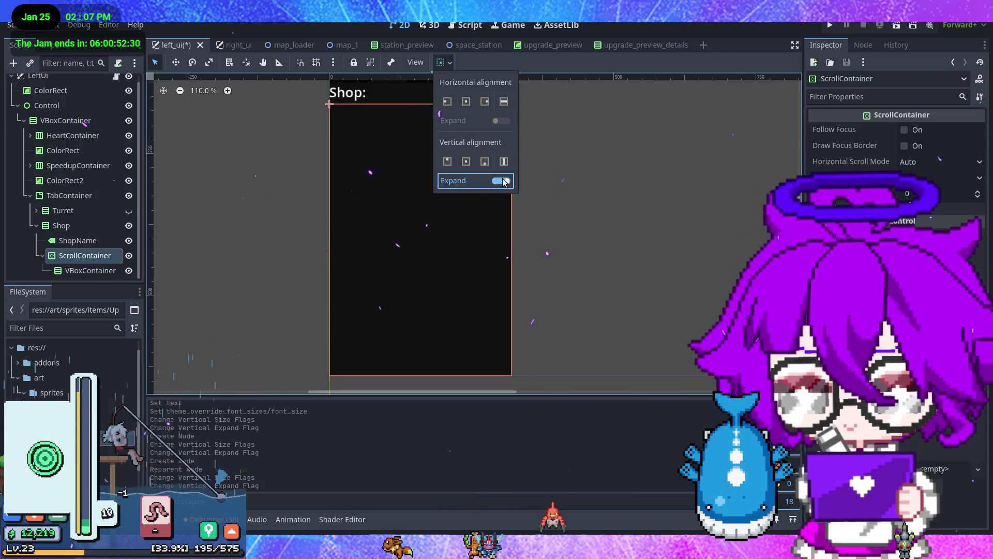
scroll(489, 244, down, 2)
Step: Set the nested VBoxContainer to expand and fill horizontally across the shop panel
click(101, 269)
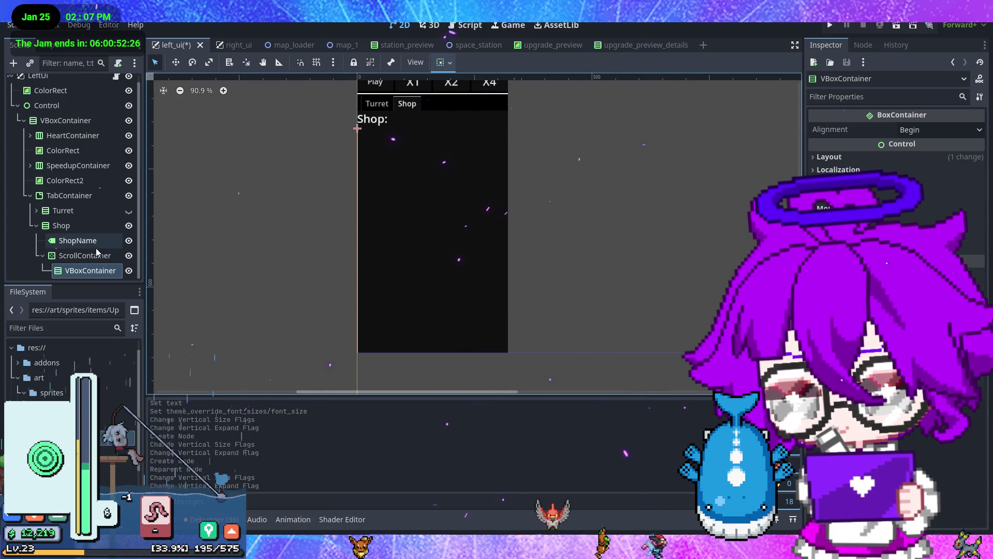
click(95, 254)
click(98, 269)
click(448, 64)
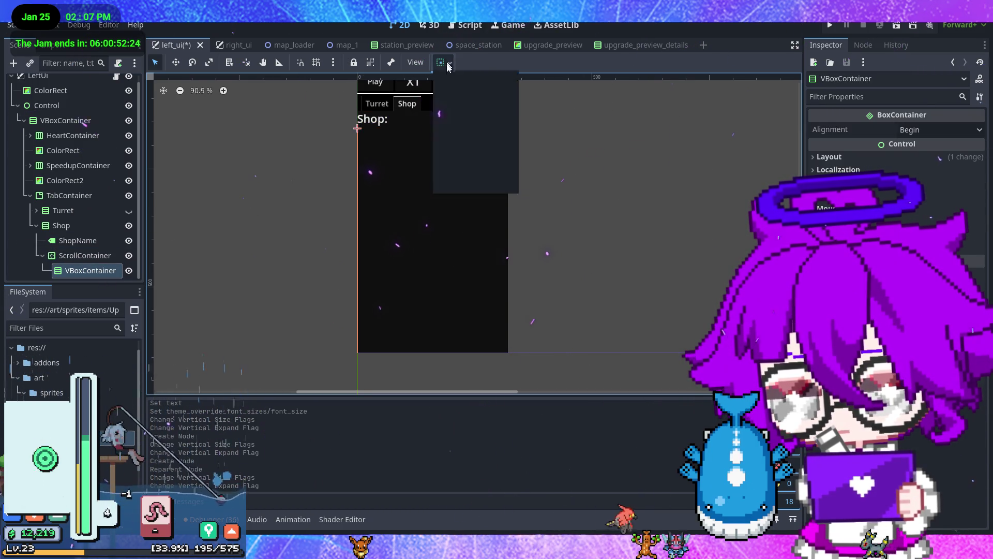
click(501, 119)
click(505, 100)
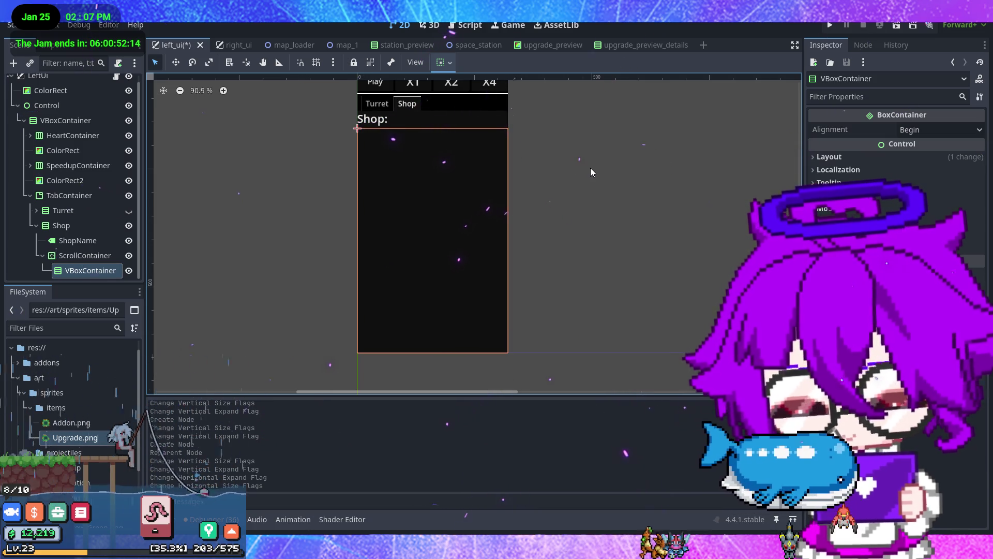
key(F5)
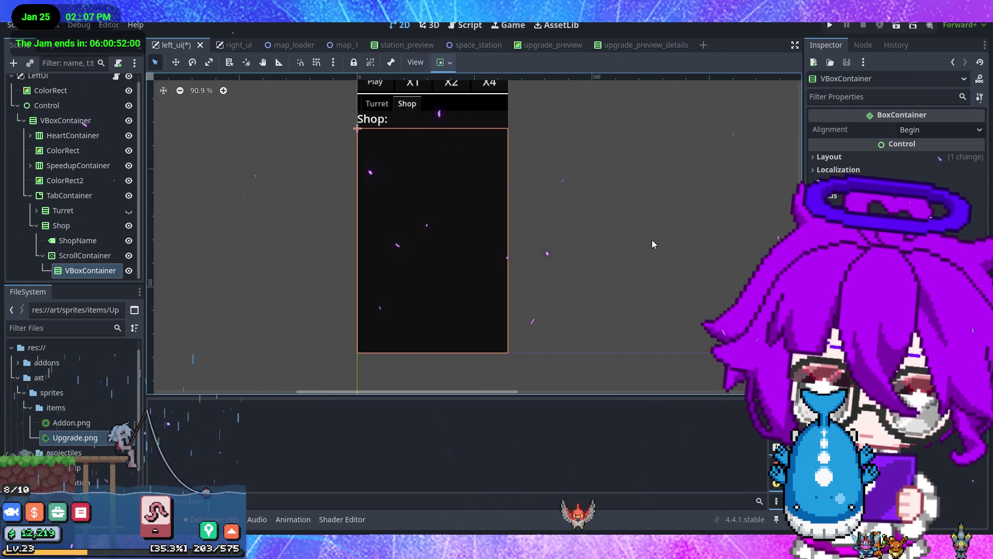
scroll(568, 243, up, 2)
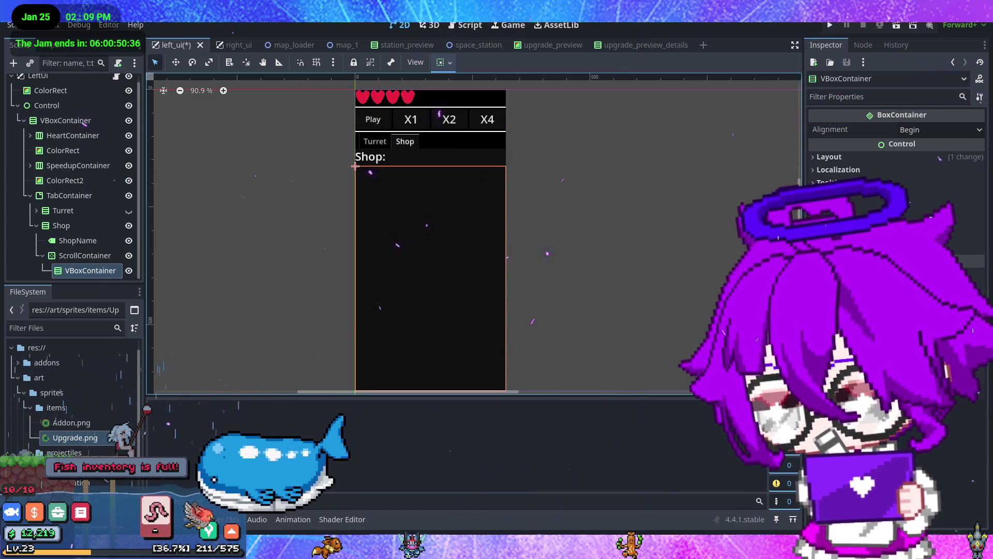
click(11, 512)
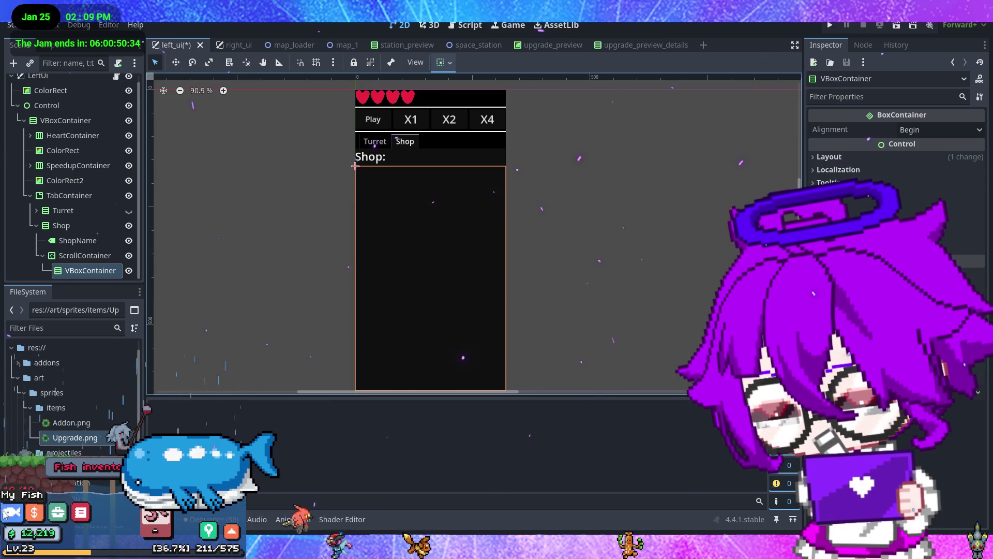
click(185, 407)
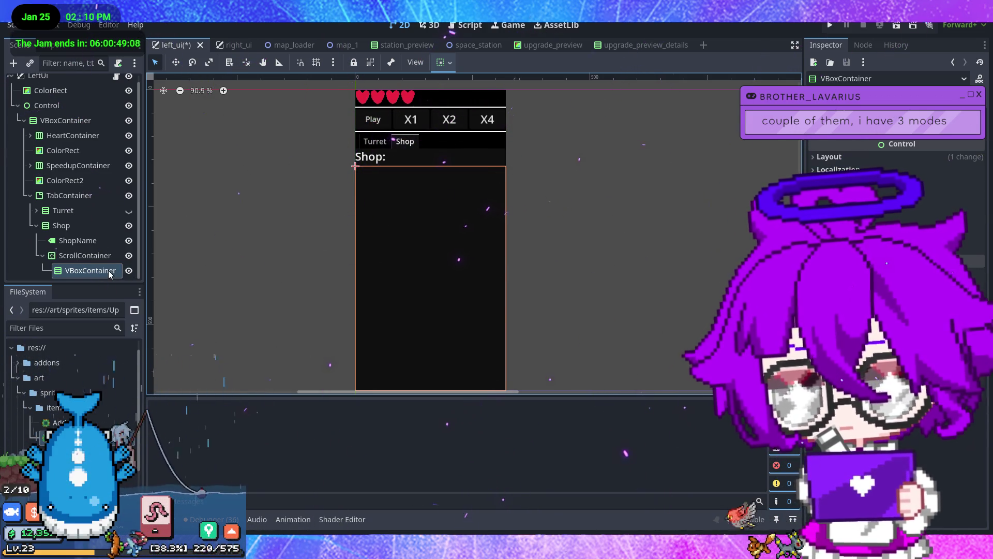
Step: Copy the UpgradePreview root node from the upgrade_preview scene
right_click(107, 270)
click(166, 190)
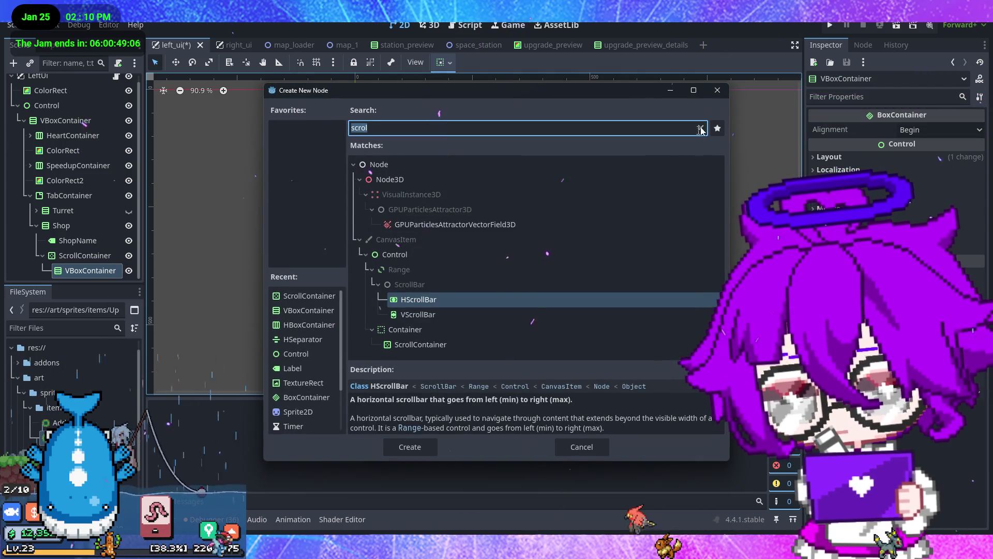
key(Escape)
click(538, 52)
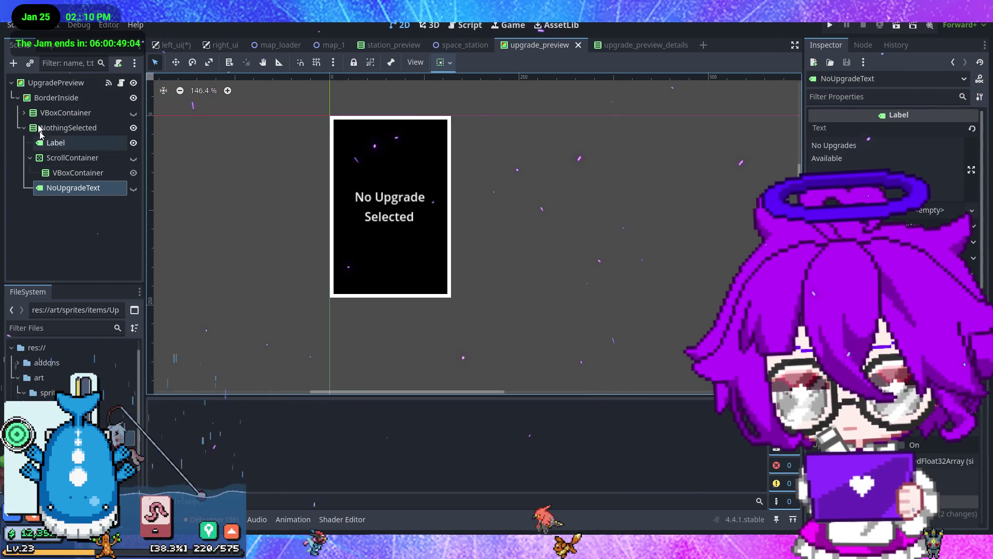
click(61, 86)
right_click(61, 86)
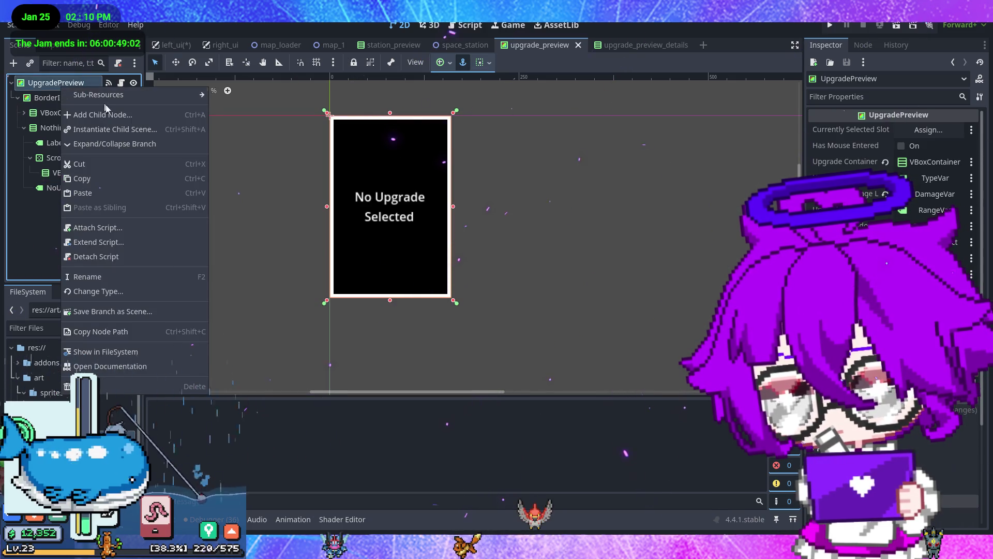
click(51, 89)
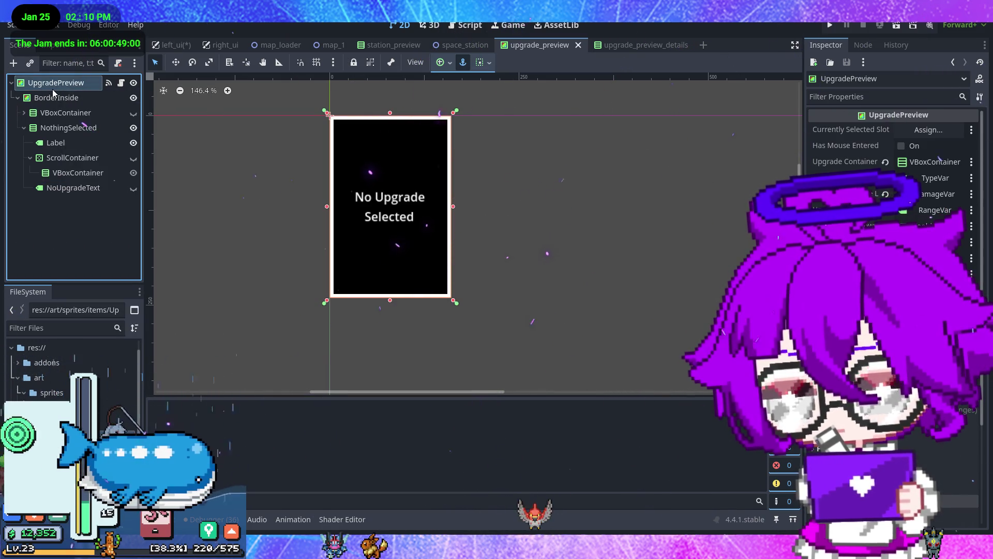
Step: Paste UpgradePreview under the left_ui VBoxContainer, then cut it out again
click(641, 45)
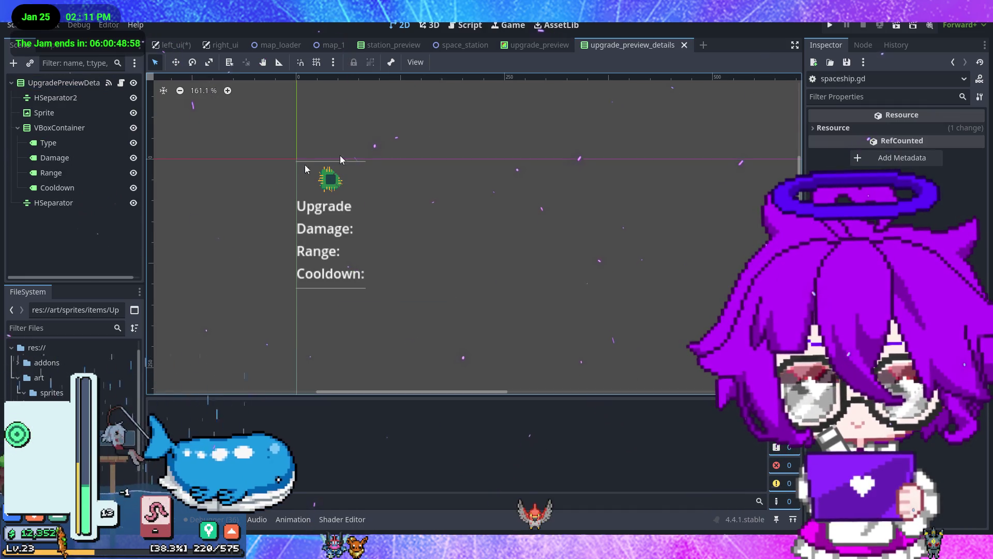
click(167, 48)
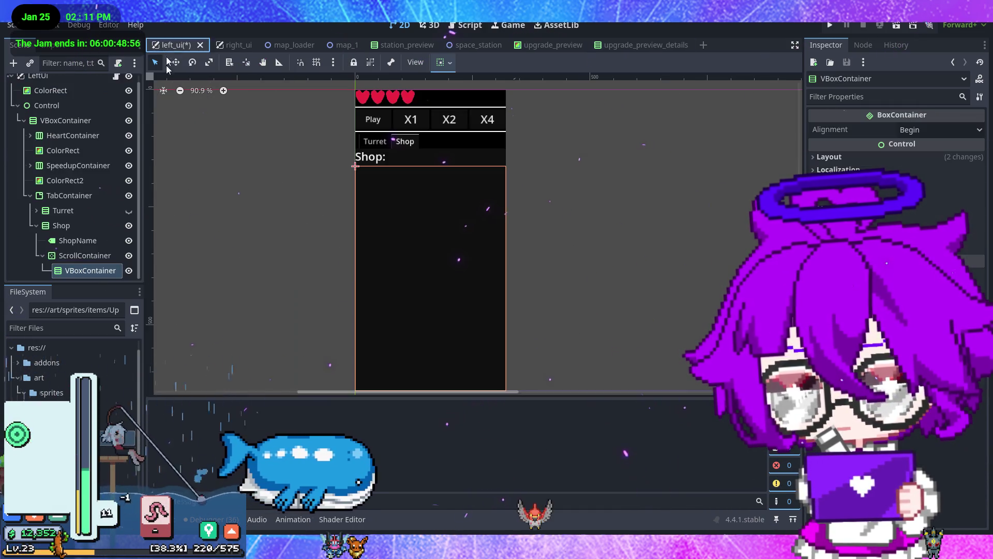
click(77, 272)
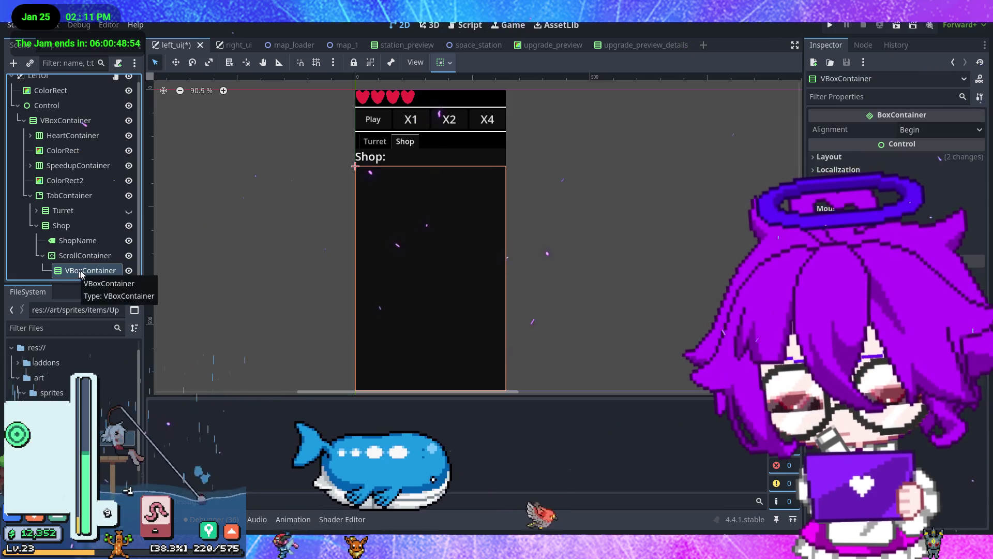
key(ctrl+v)
scroll(414, 241, up, 4)
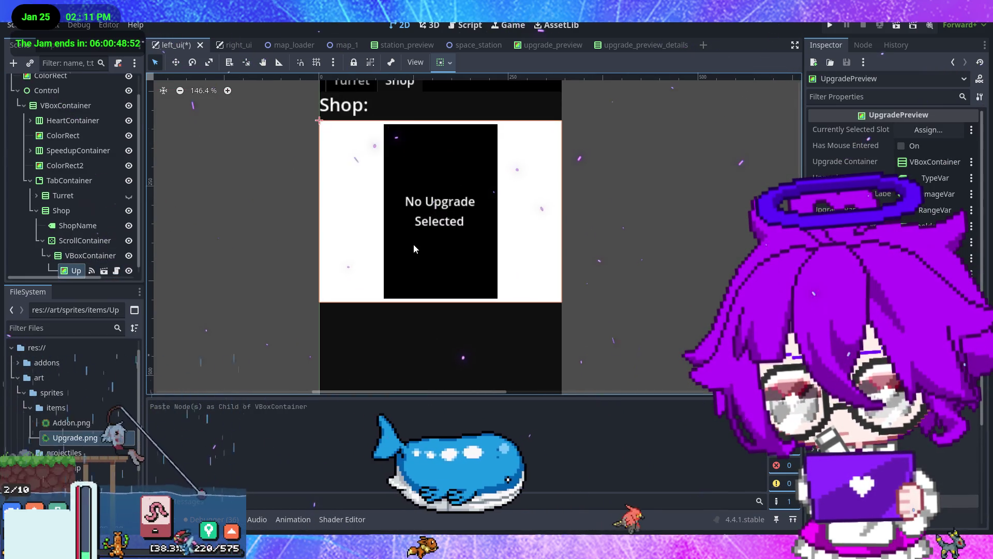
scroll(75, 265, down, 1)
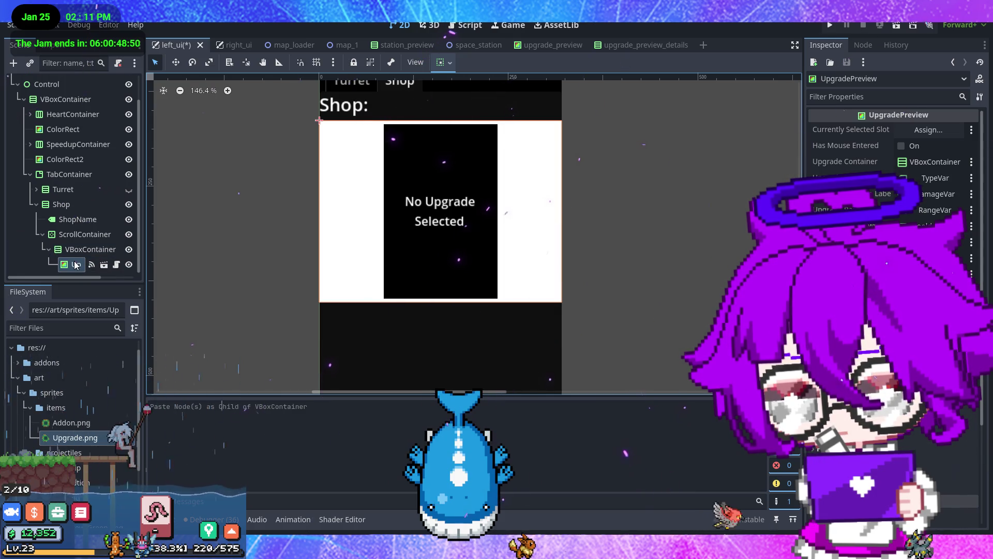
key(ctrl+x)
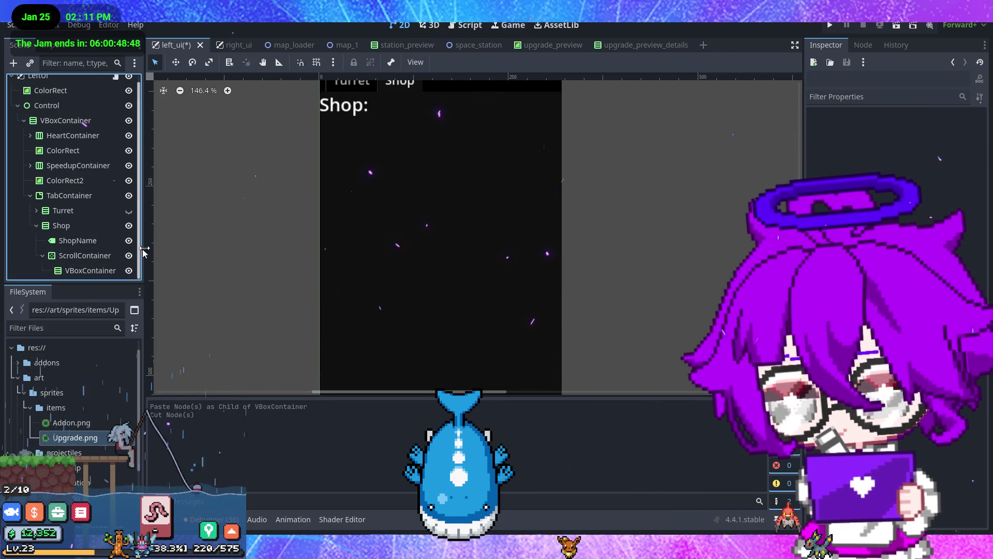
Step: Open the Create New Node dialog for the shop's VBoxContainer
click(82, 271)
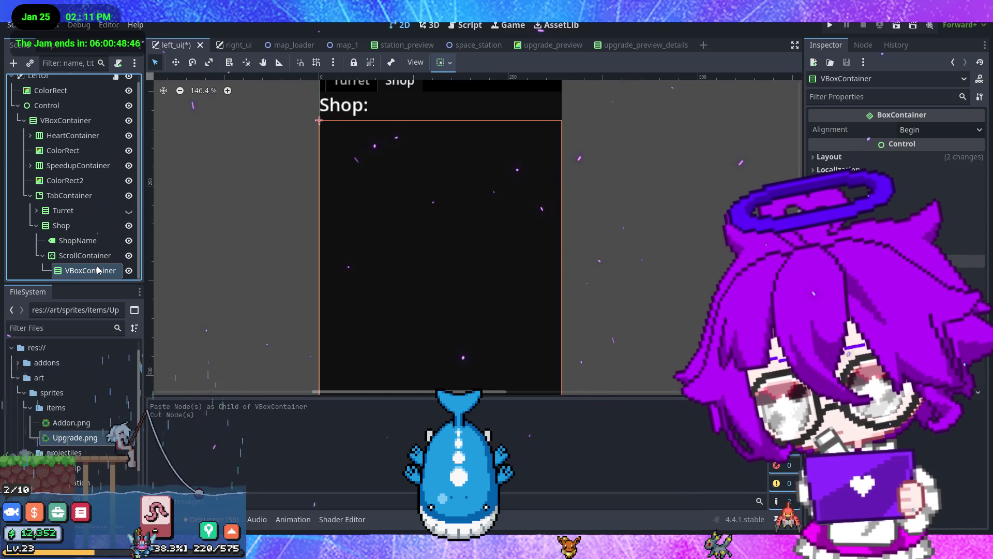
right_click(98, 270)
click(172, 189)
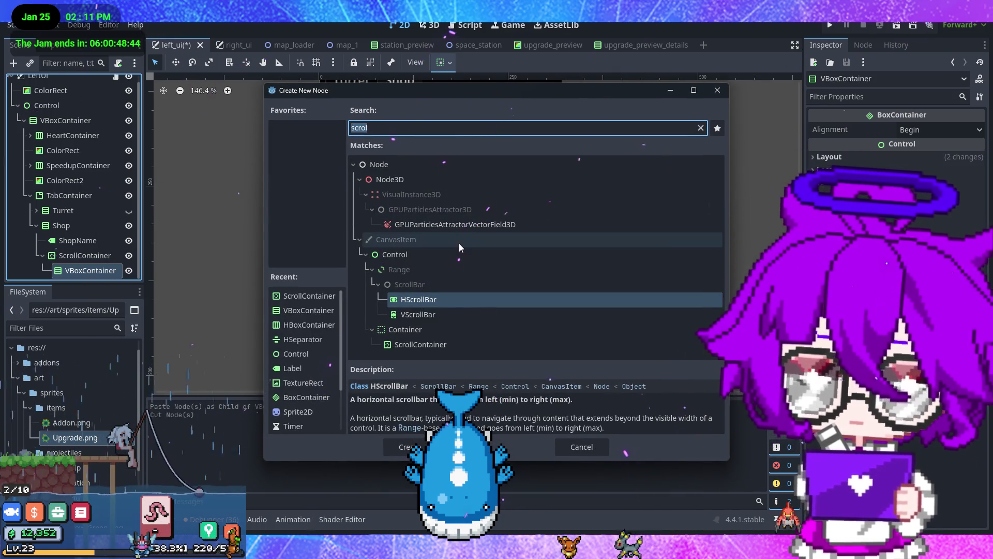
Step: Add an HSeparator from the Recent list under the shop's VBoxContainer
scroll(331, 347, down, 3)
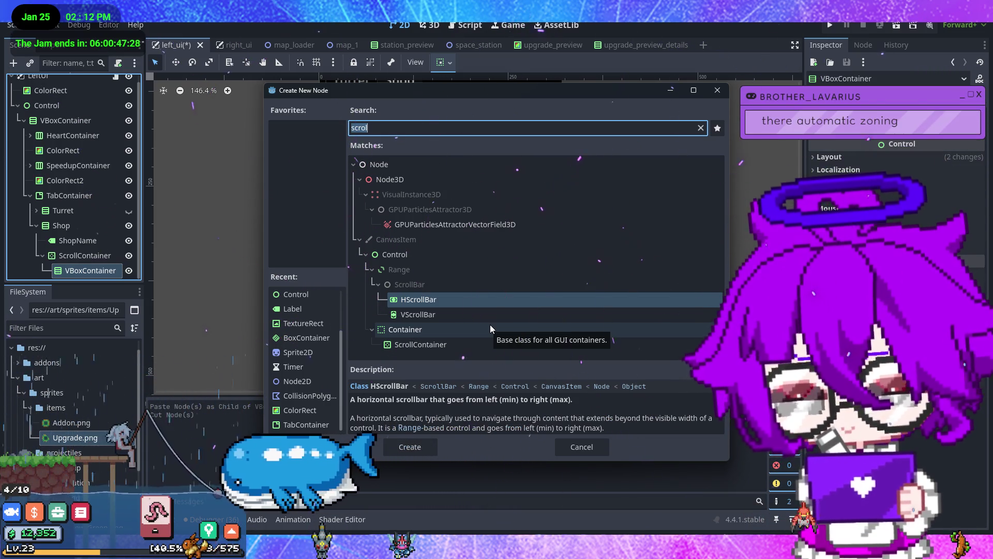
scroll(321, 366, up, 3)
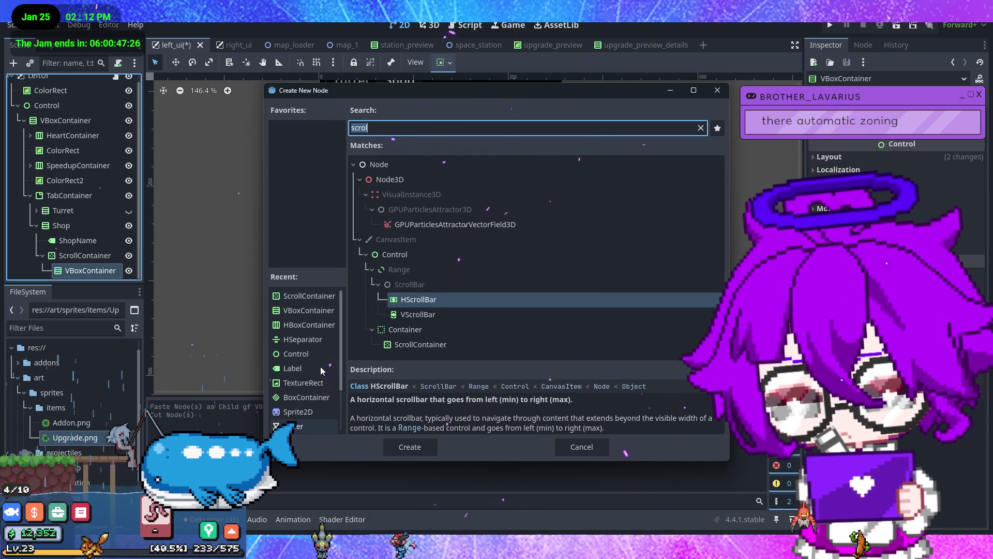
double_click(317, 343)
click(92, 272)
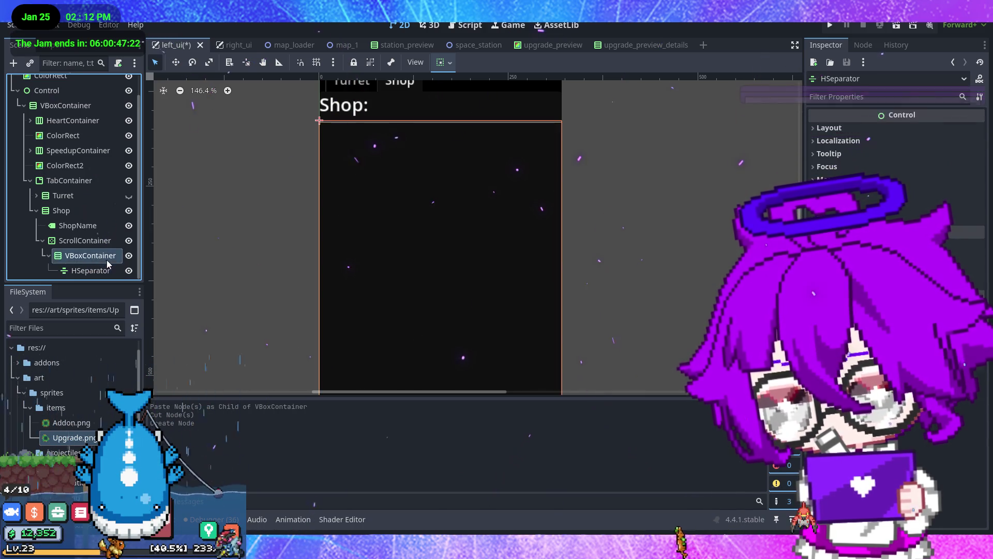
click(674, 244)
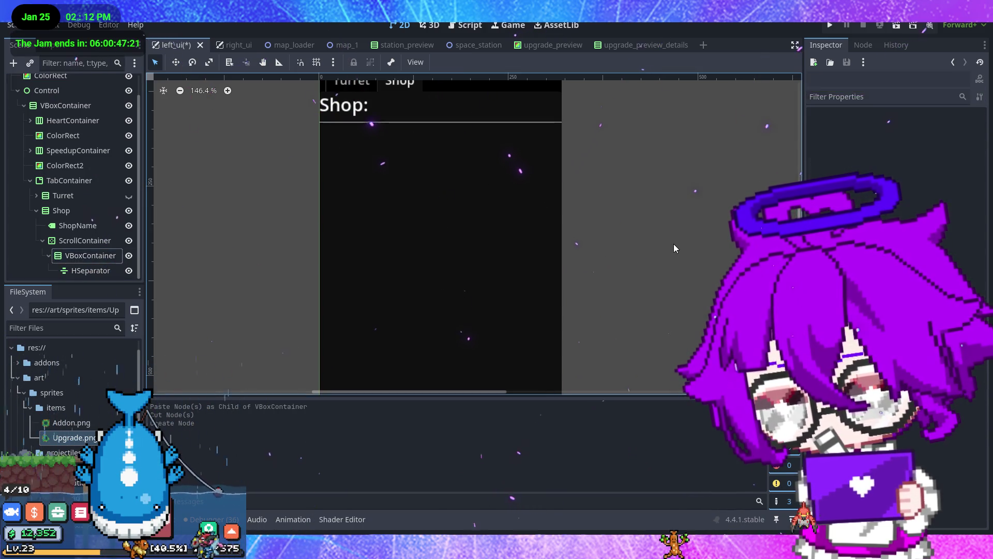
Step: Move the HSeparator between ShopName and ScrollContainer in the Scene dock
click(88, 270)
drag(79, 231, 78, 233)
click(85, 256)
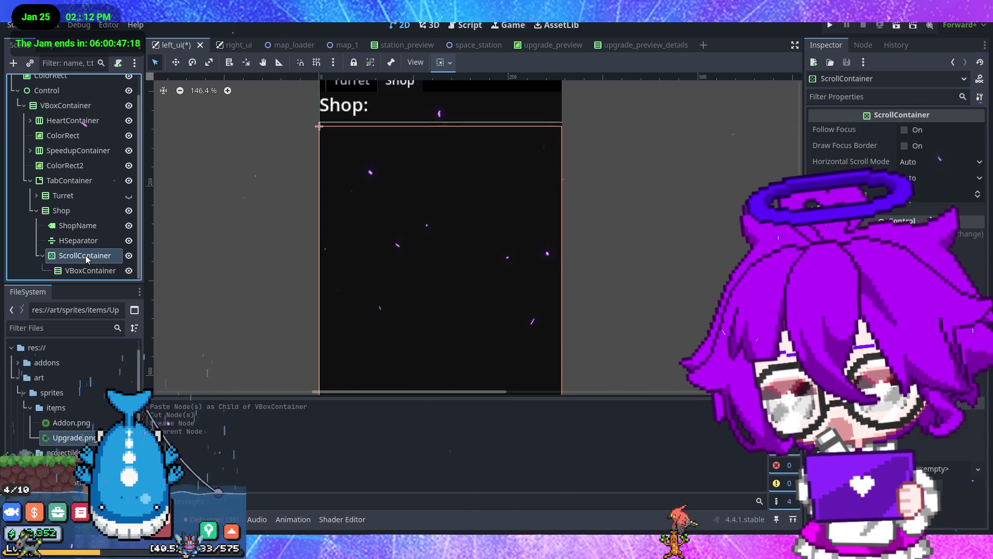
click(675, 252)
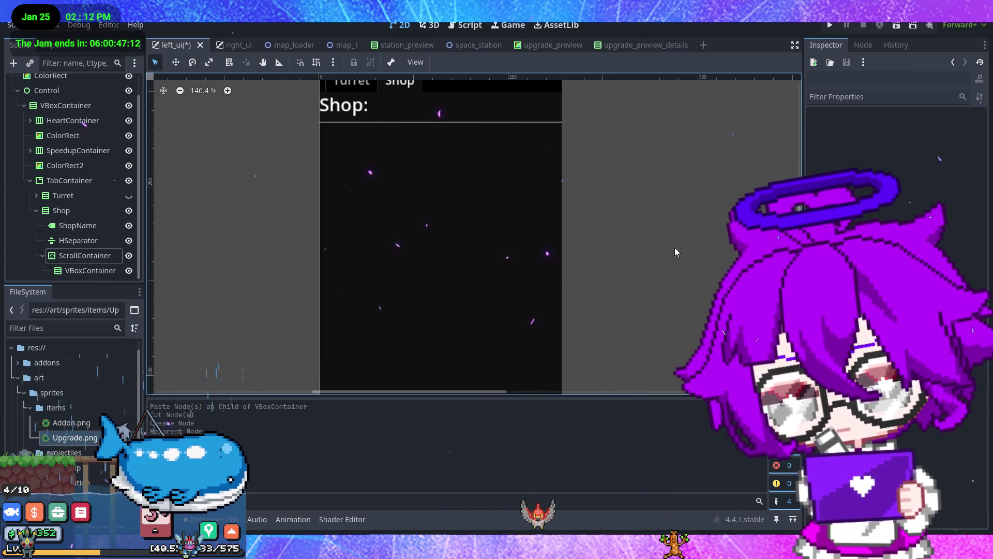
Step: Open the Create New Node dialog for the ScrollContainer's VBoxContainer
click(87, 270)
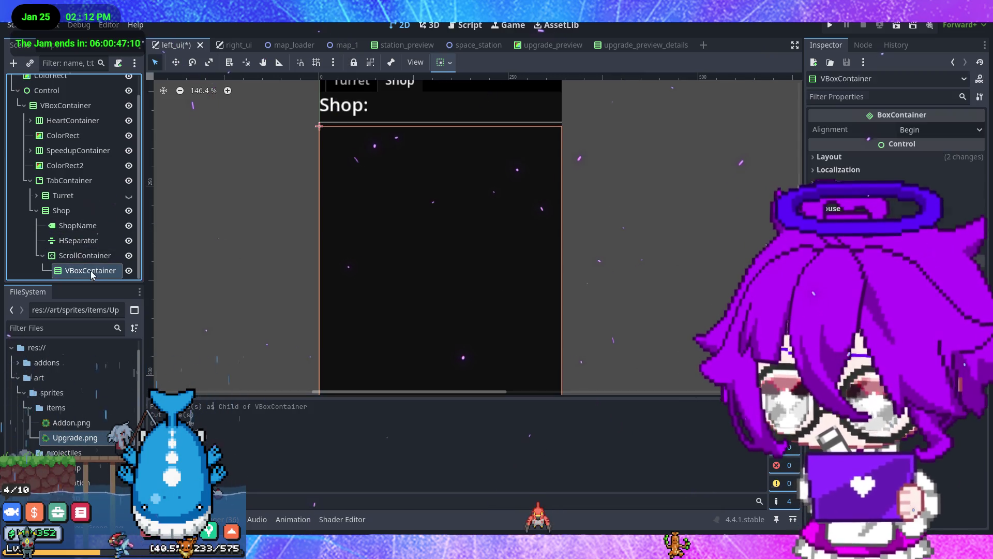
right_click(96, 270)
click(178, 191)
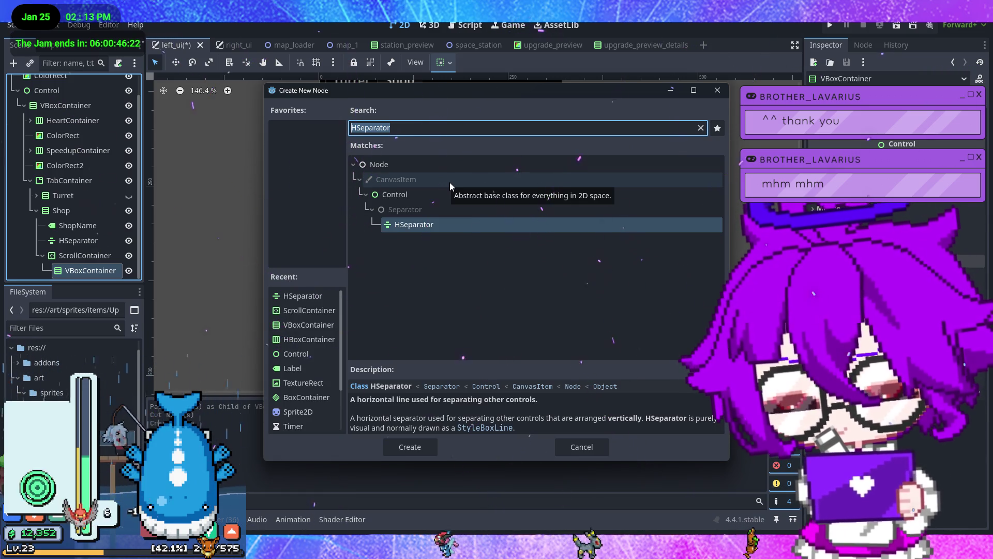
Step: Create a ColorRect under the VBoxContainer and give it a custom minimum size
scroll(306, 377, down, 3)
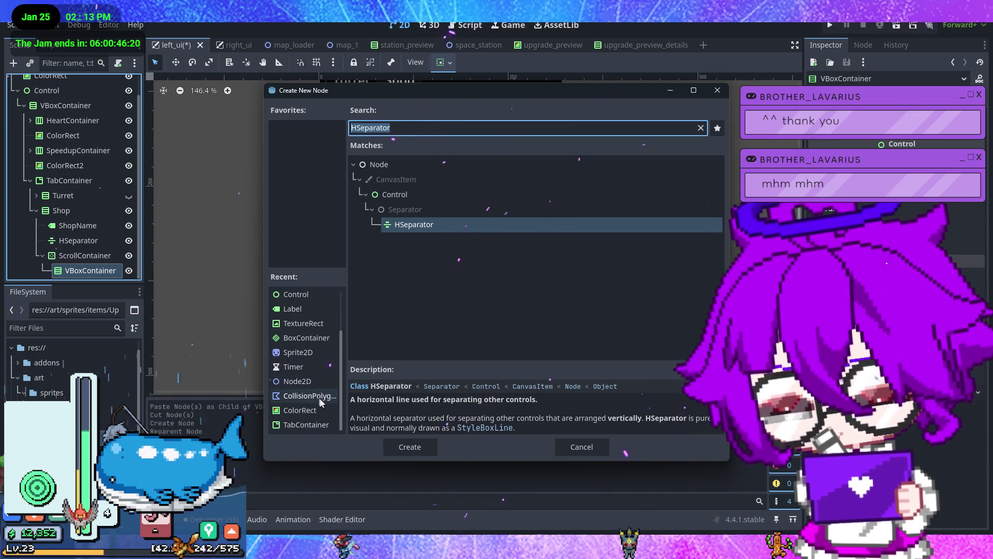
click(319, 413)
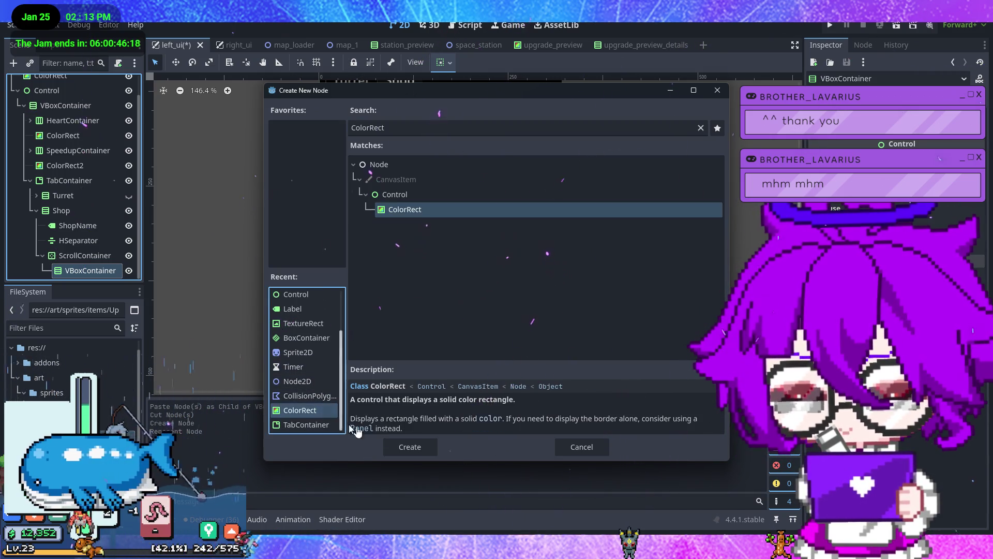
click(408, 446)
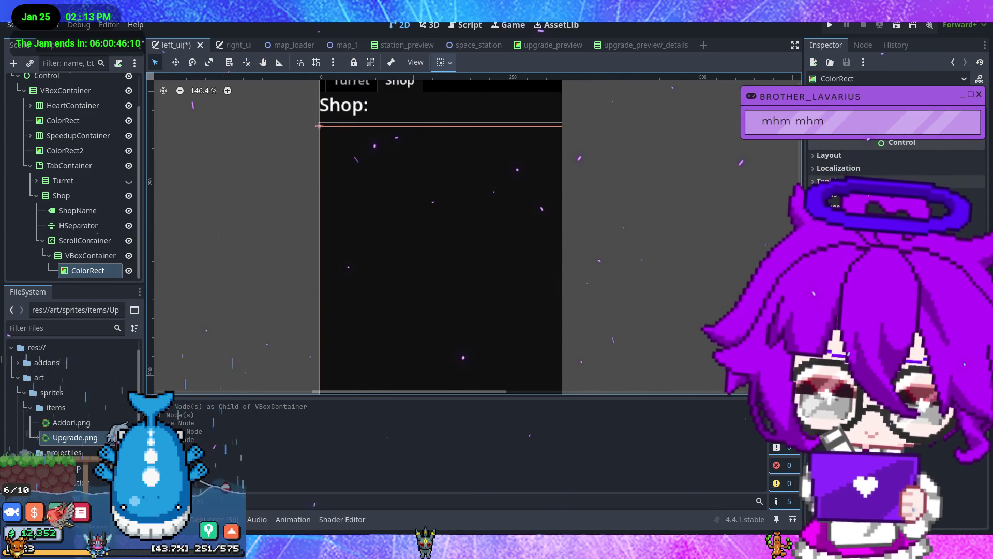
click(855, 159)
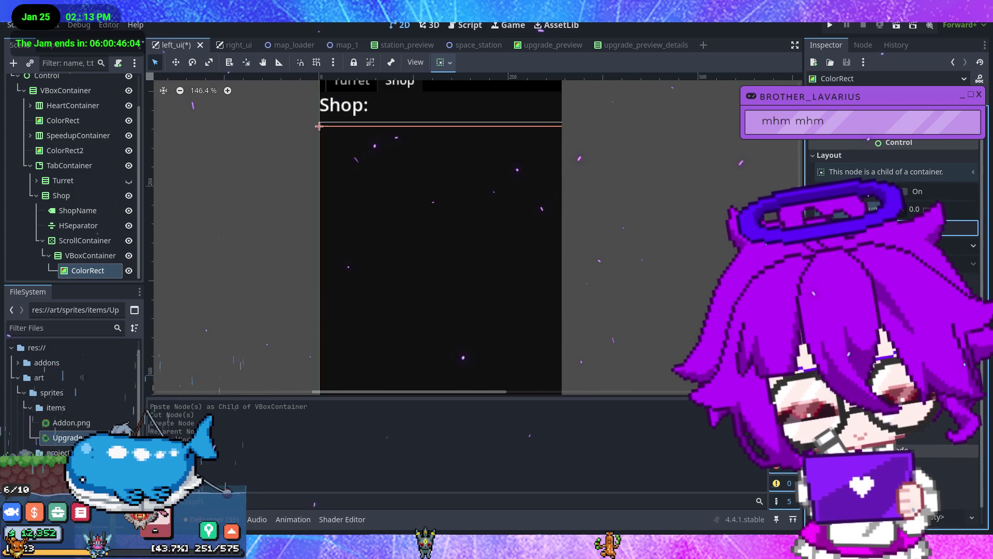
key(Return)
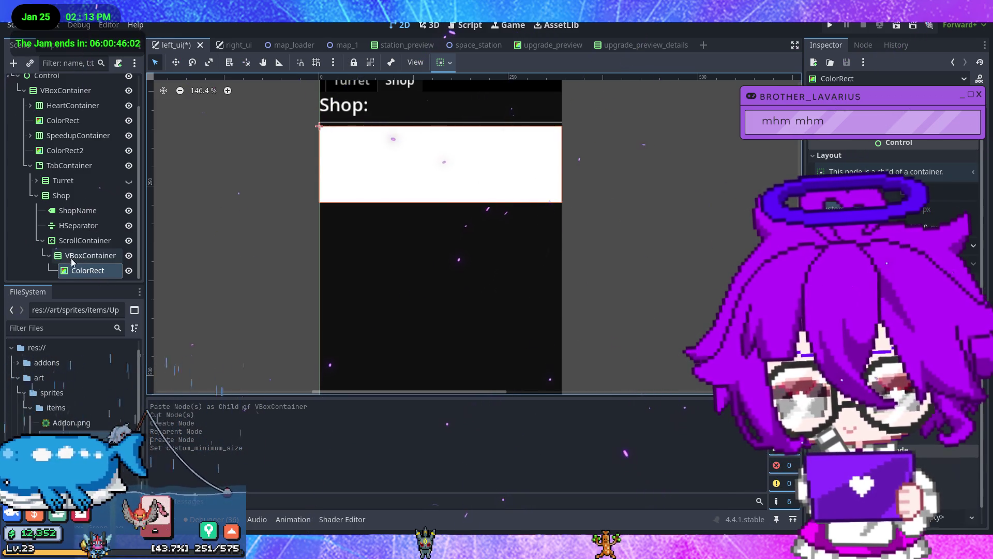
right_click(75, 269)
Step: Add an HBoxContainer as a child of the ColorRect
click(128, 195)
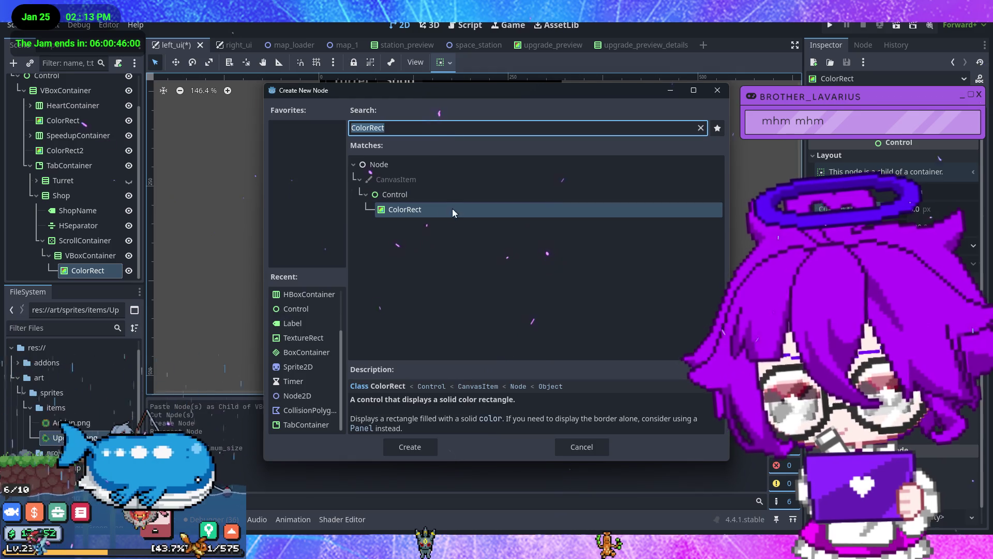
double_click(315, 293)
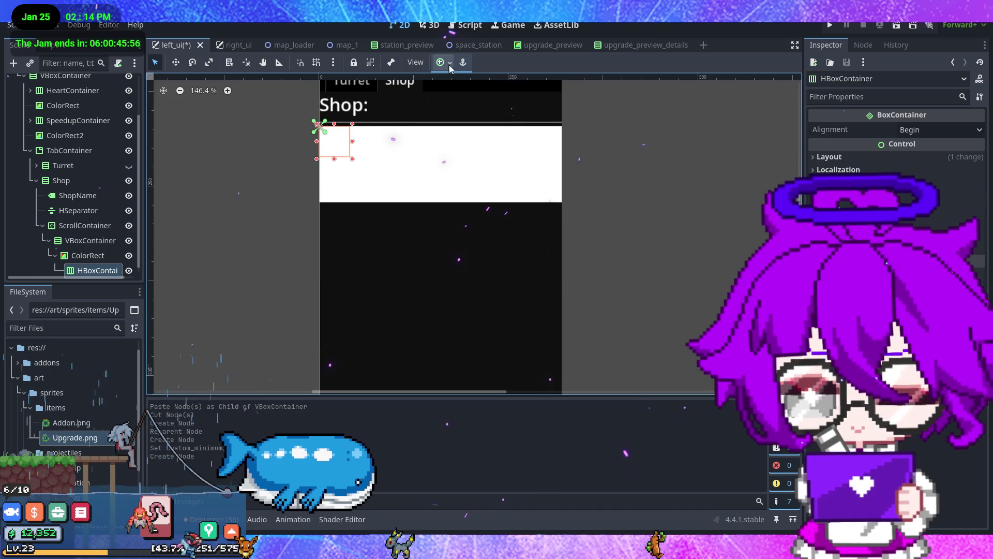
click(443, 63)
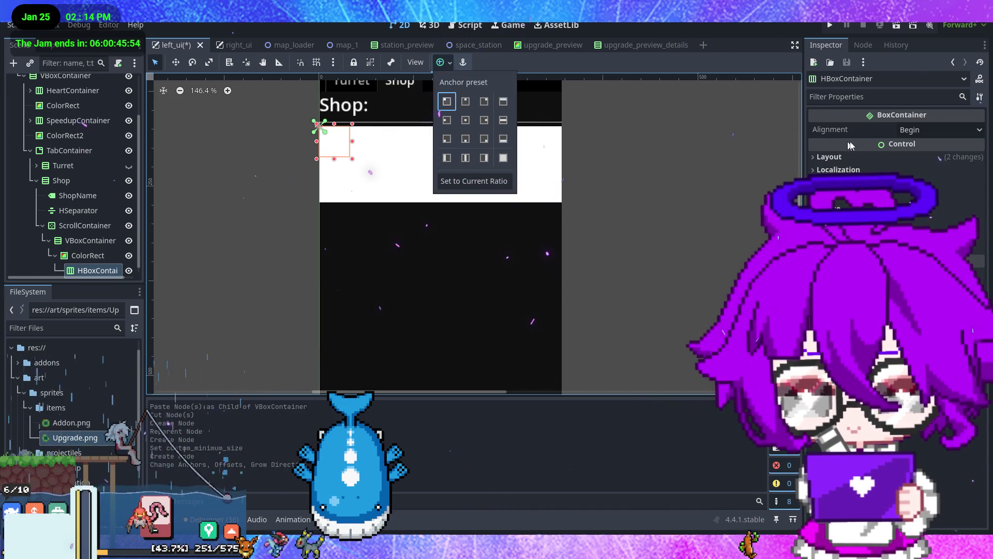
click(493, 120)
click(867, 158)
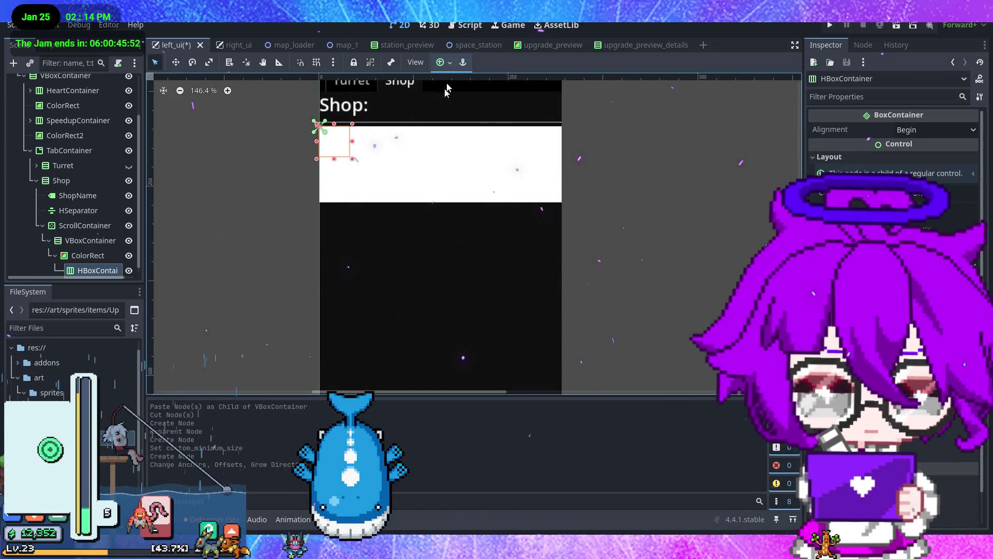
click(442, 62)
click(383, 119)
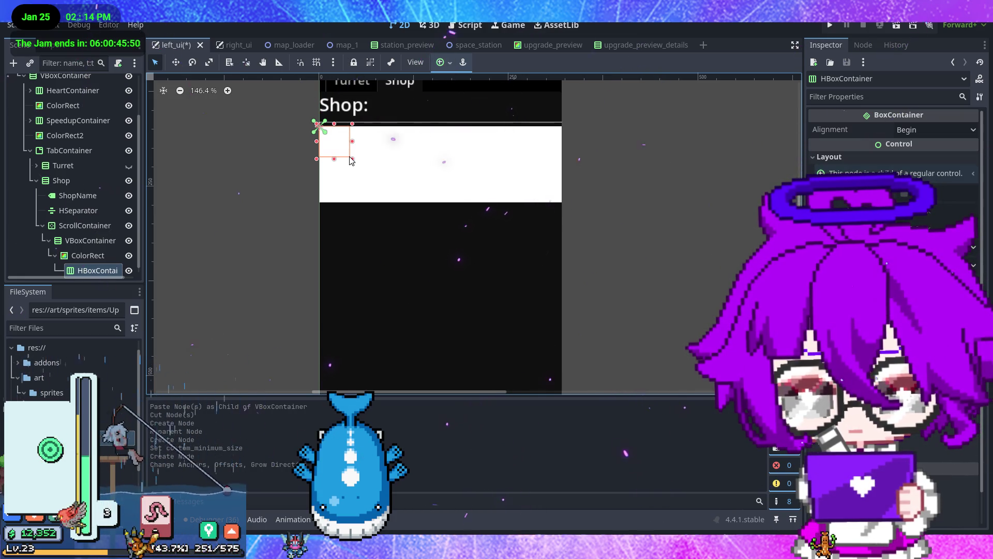
Step: Give the HBoxContainer a 100 px minimum height and the Full Rect anchor preset
click(956, 227)
text(100)
key(Return)
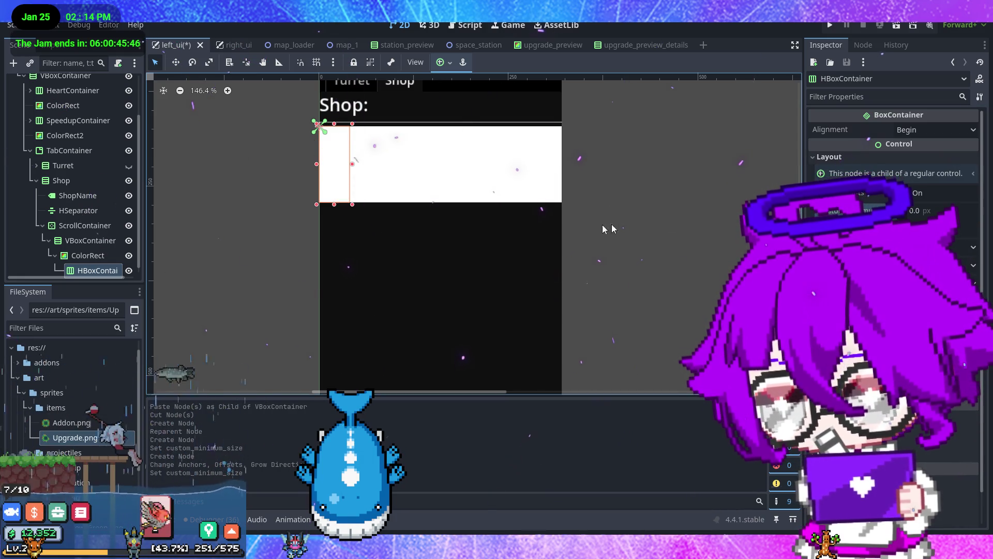
click(85, 268)
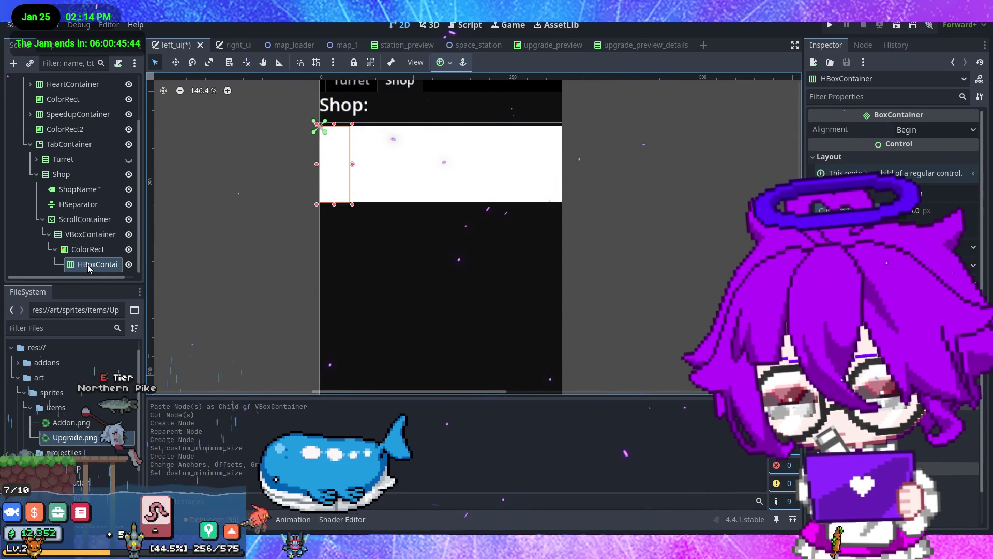
click(444, 62)
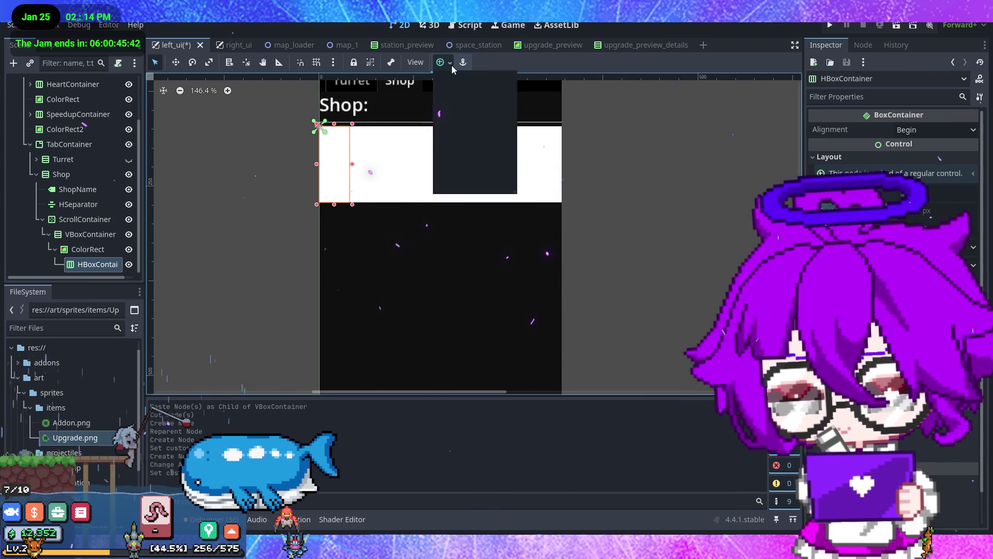
click(503, 158)
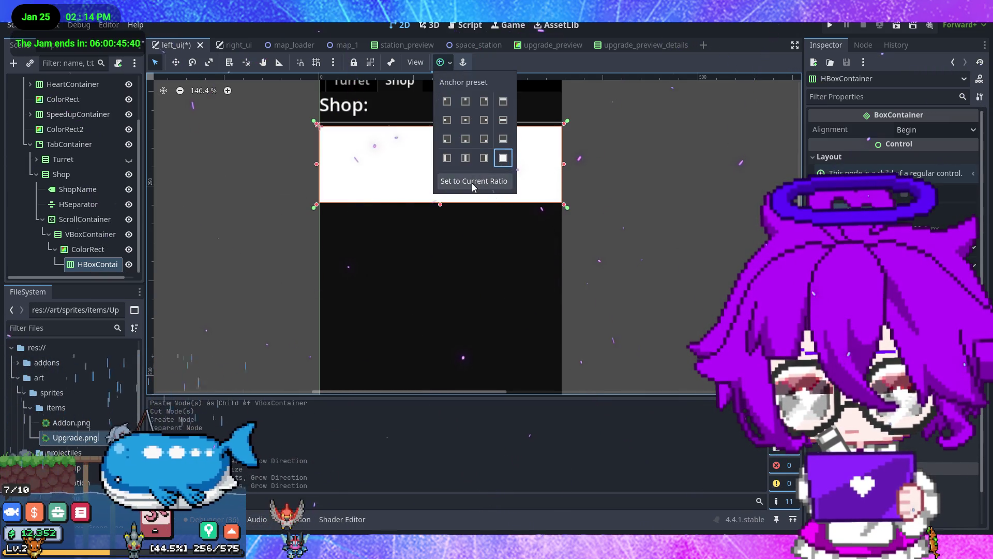
right_click(101, 264)
click(169, 185)
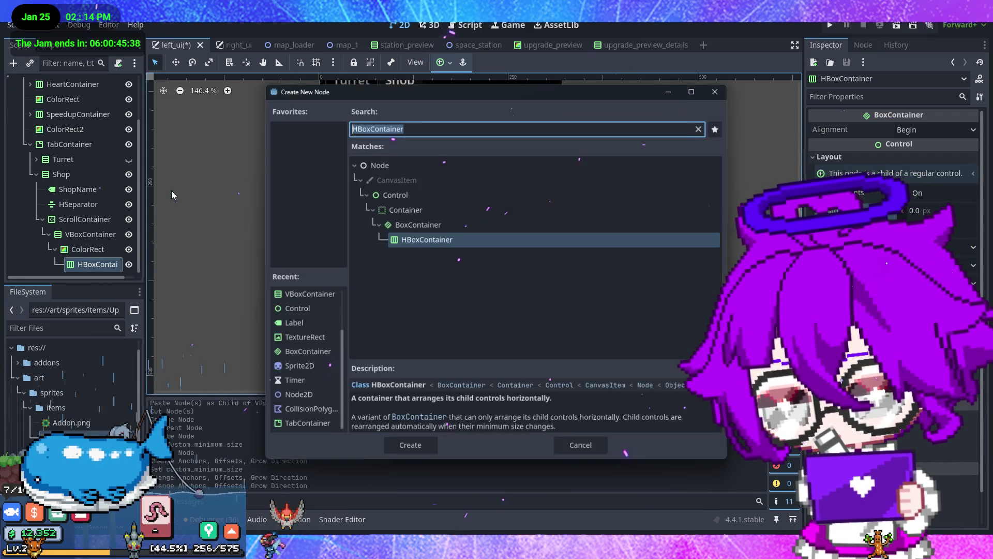
Step: Add a TextureRect showing Upgrade.png with Keep Aspect Centered stretch mode
text(text)
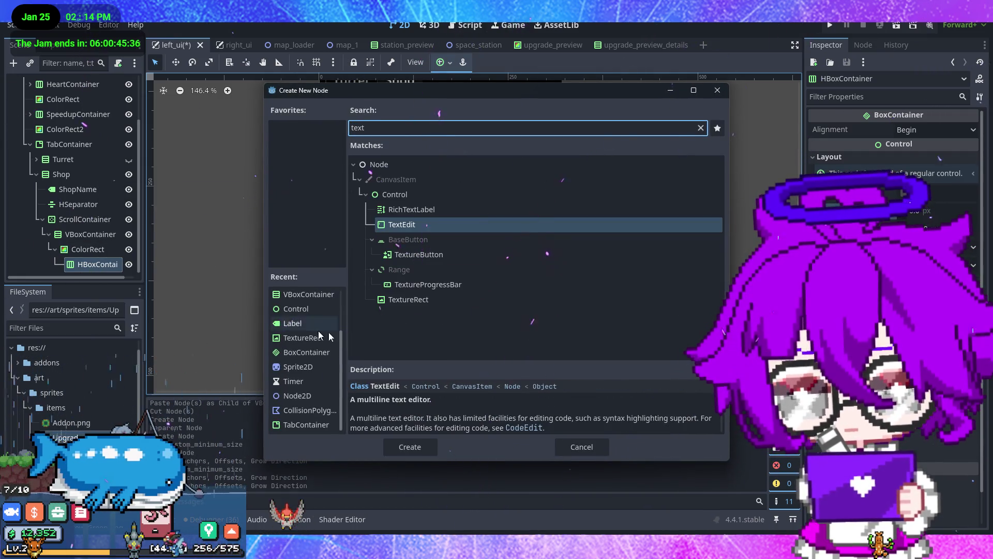
double_click(437, 294)
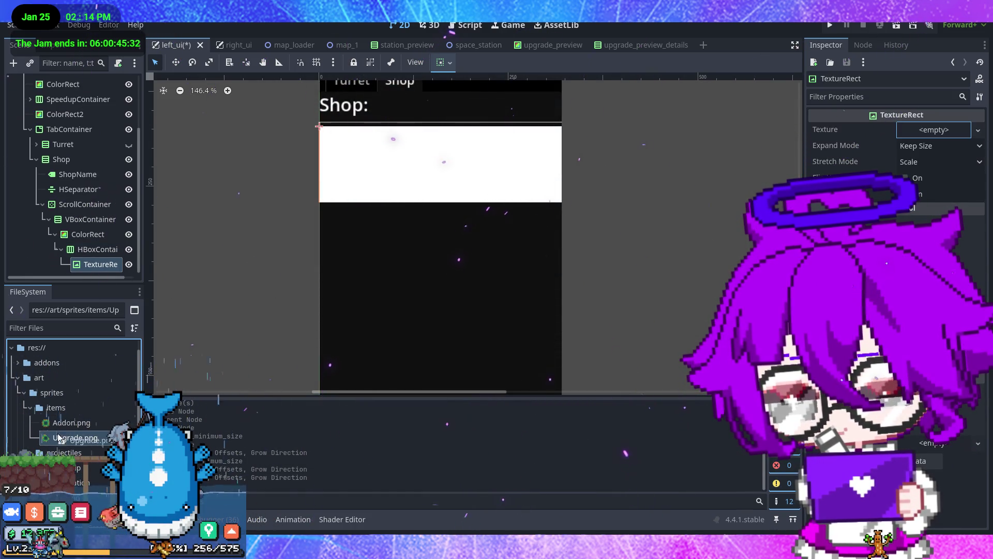
mouse_move(58, 435)
mouse_down()
mouse_move(963, 257)
mouse_move(933, 130)
mouse_up()
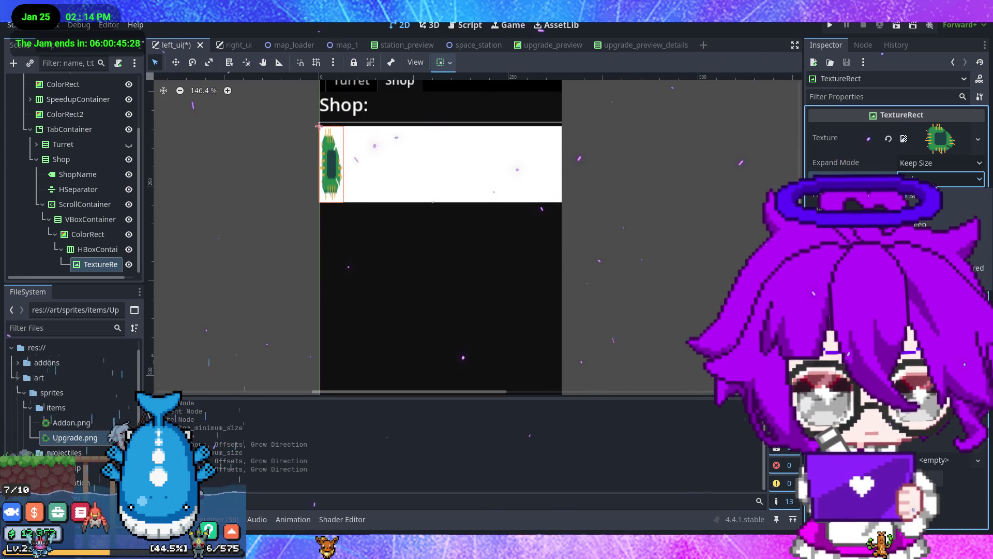
click(931, 269)
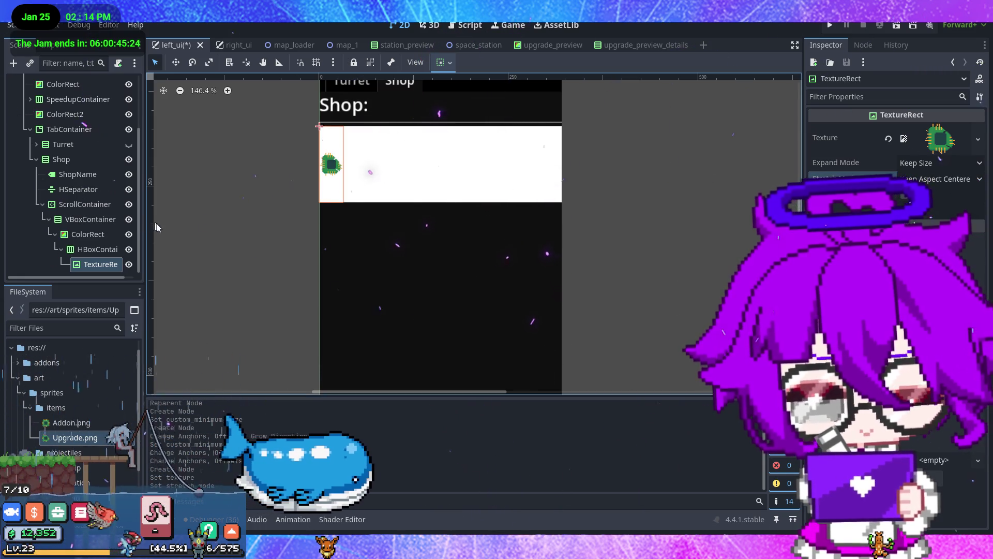
Step: Add a second, empty TextureRect under the ColorRect
click(88, 233)
right_click(88, 234)
click(171, 190)
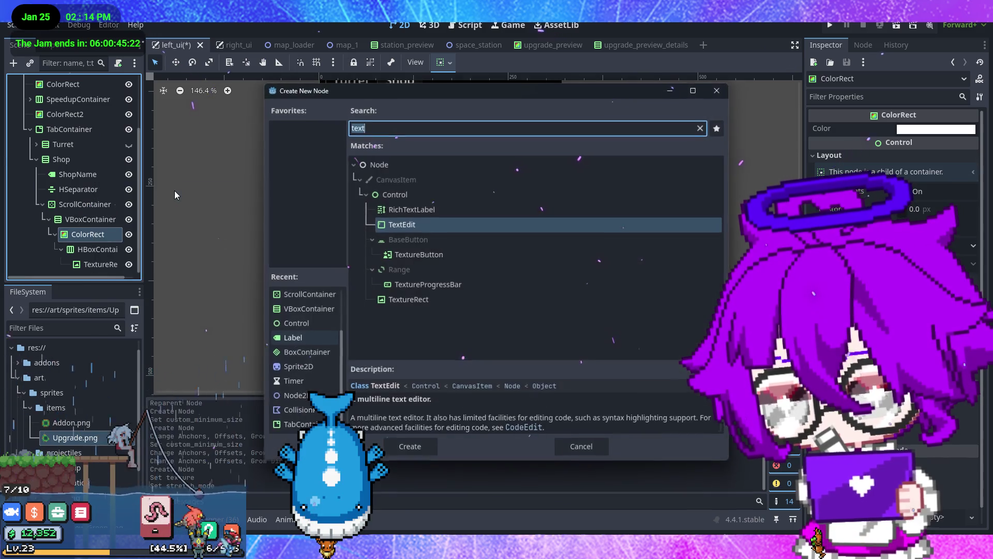
text(text)
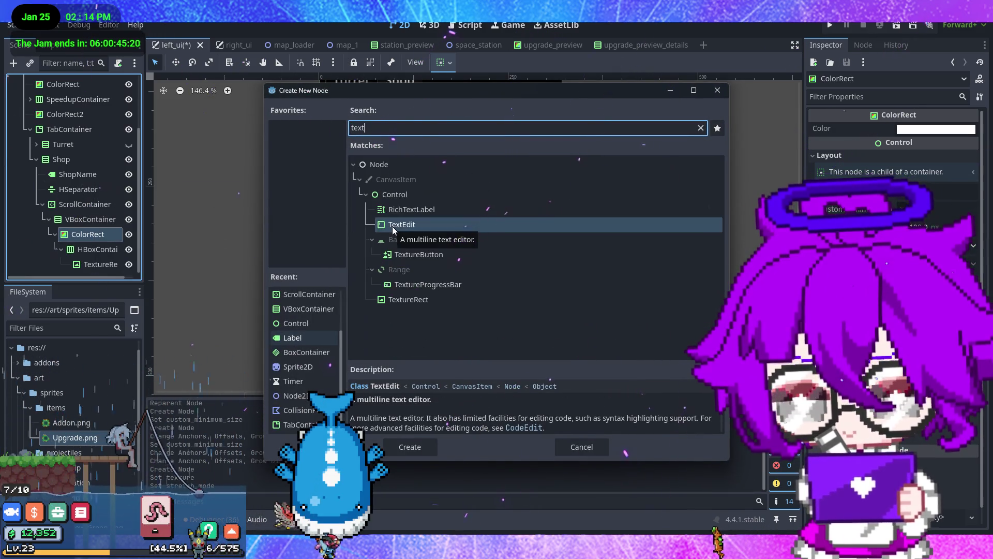
text(ure)
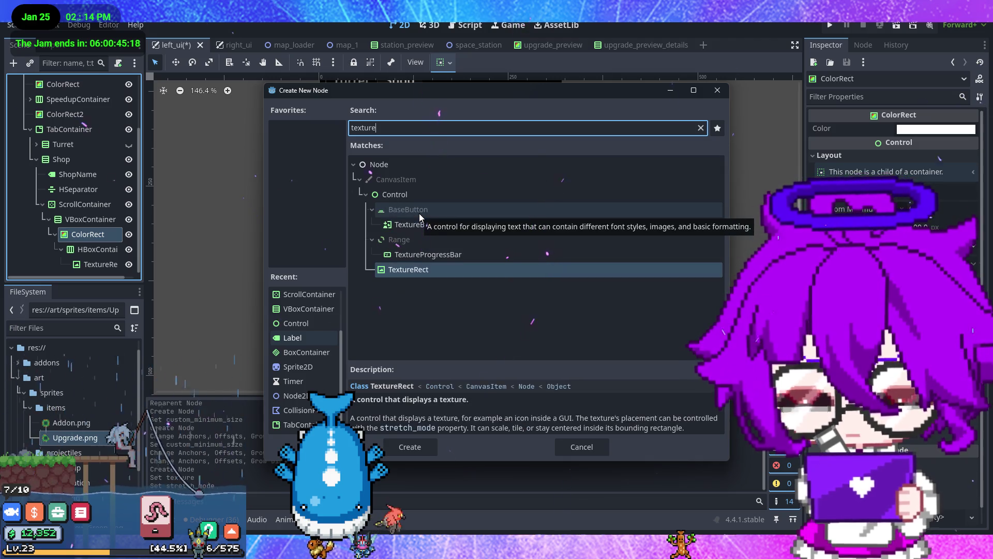
double_click(434, 269)
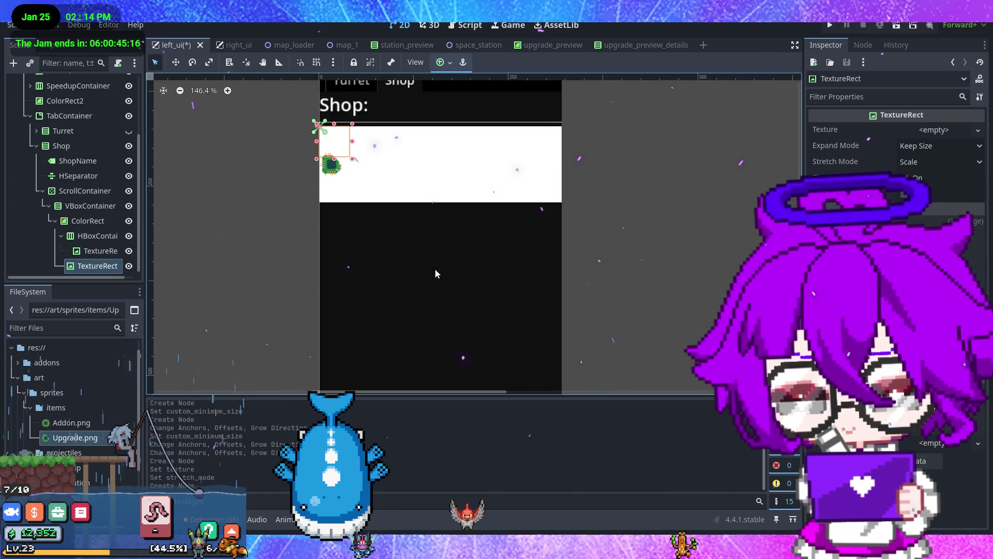
click(106, 235)
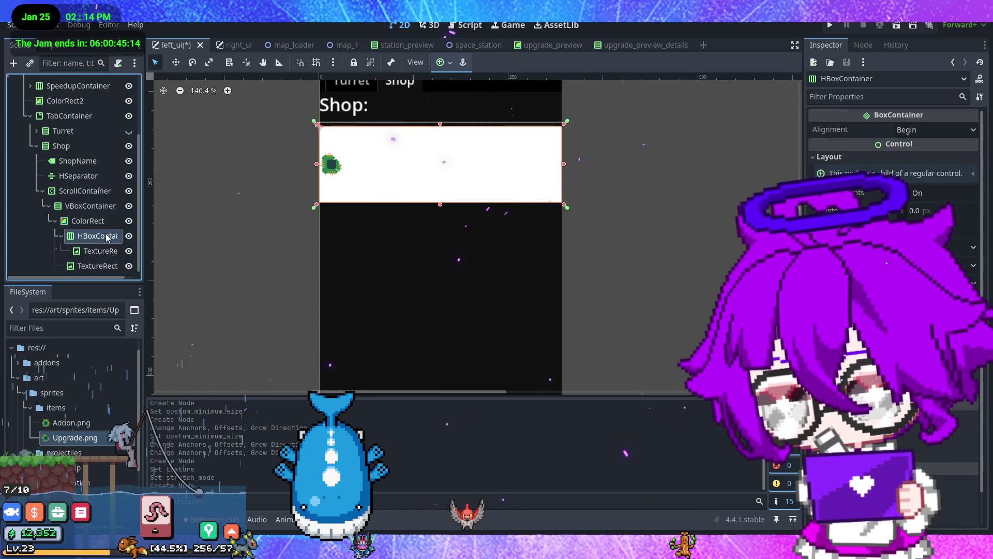
Step: Move the HBoxContainer directly under VBoxContainer and cut the ColorRect out
drag(107, 237, 94, 215)
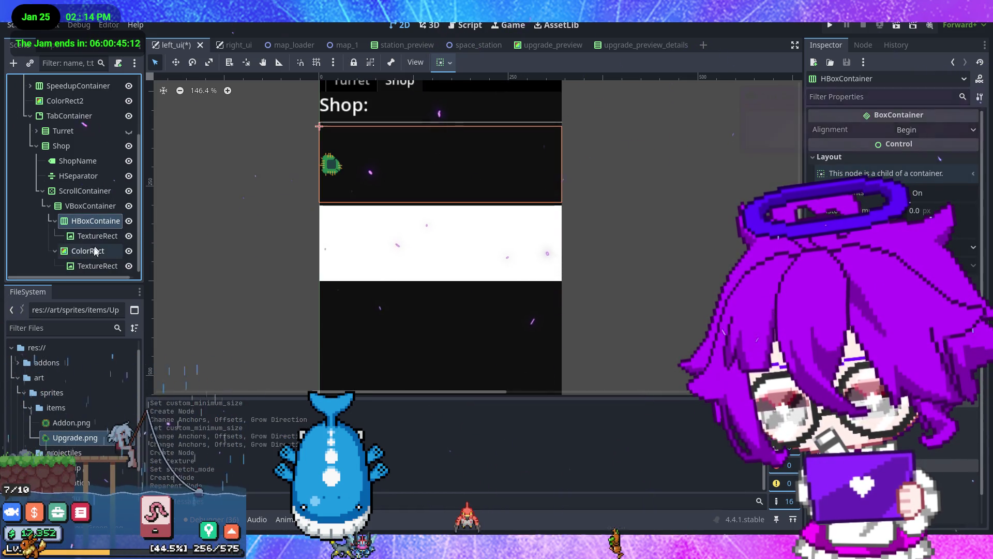
click(94, 250)
right_click(93, 256)
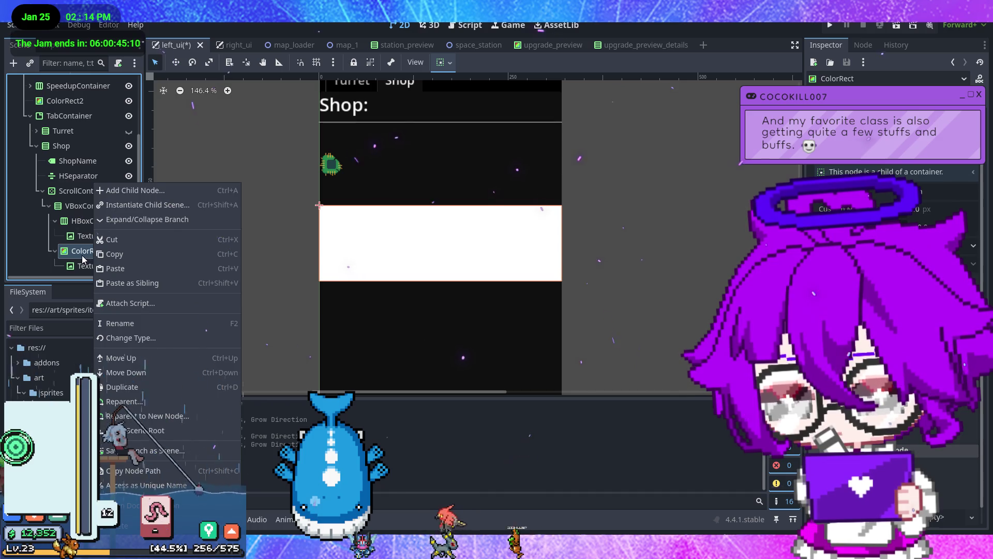
click(119, 239)
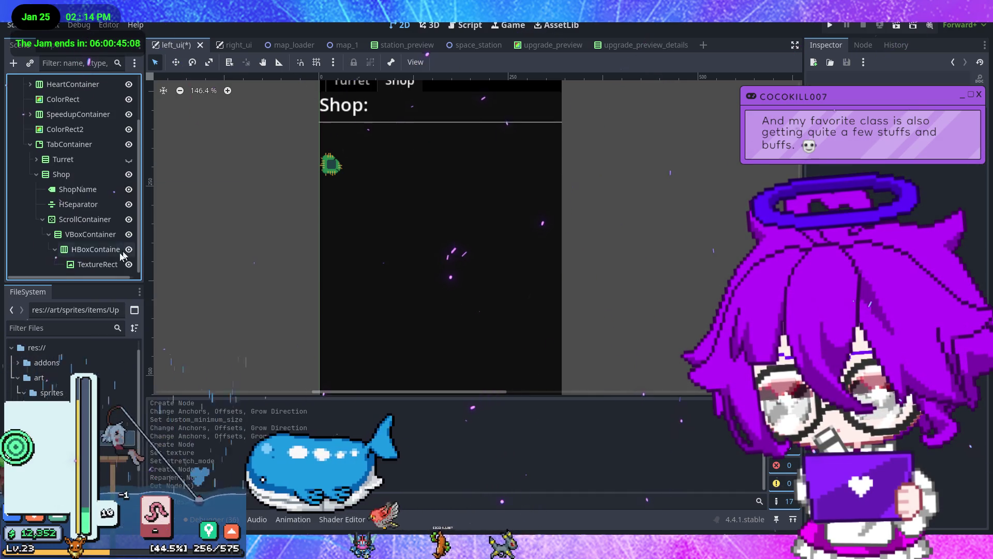
click(89, 251)
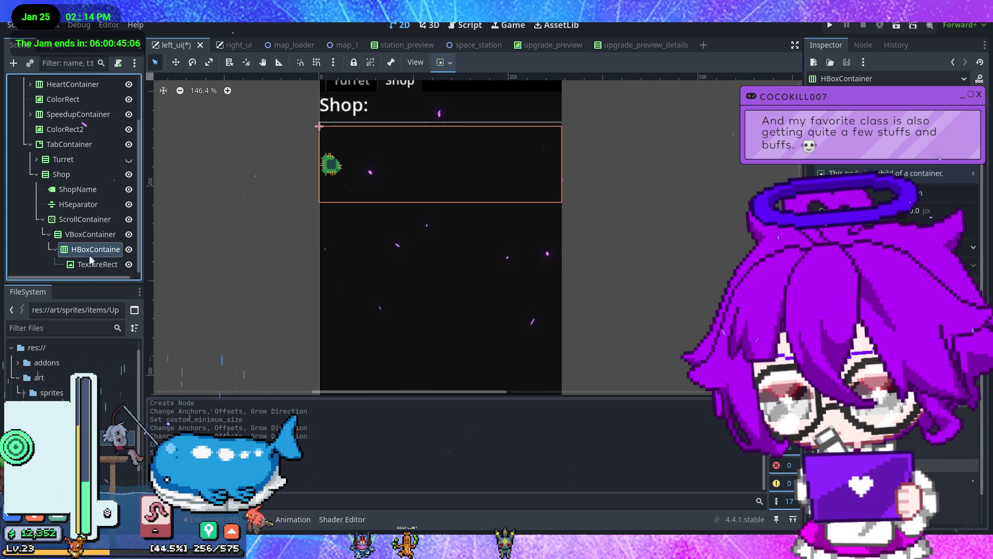
click(89, 264)
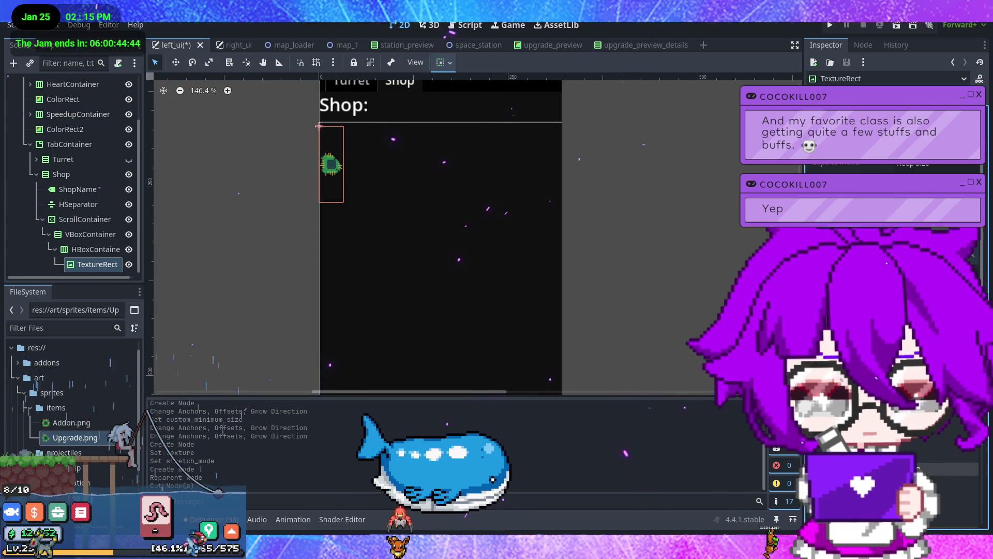
click(91, 253)
Step: Set the icon TextureRect's custom minimum size to 32 px and change its texture filter
click(90, 263)
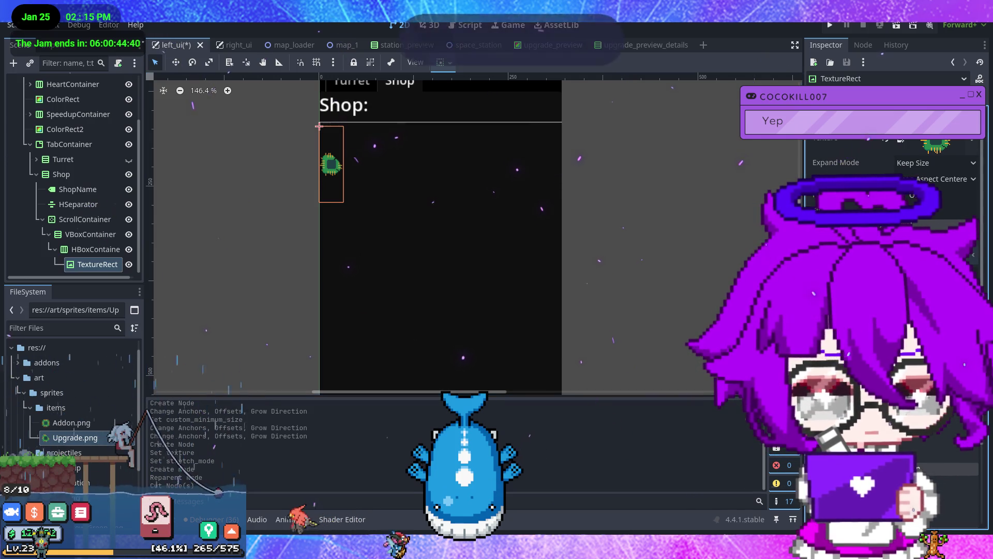
key(Return)
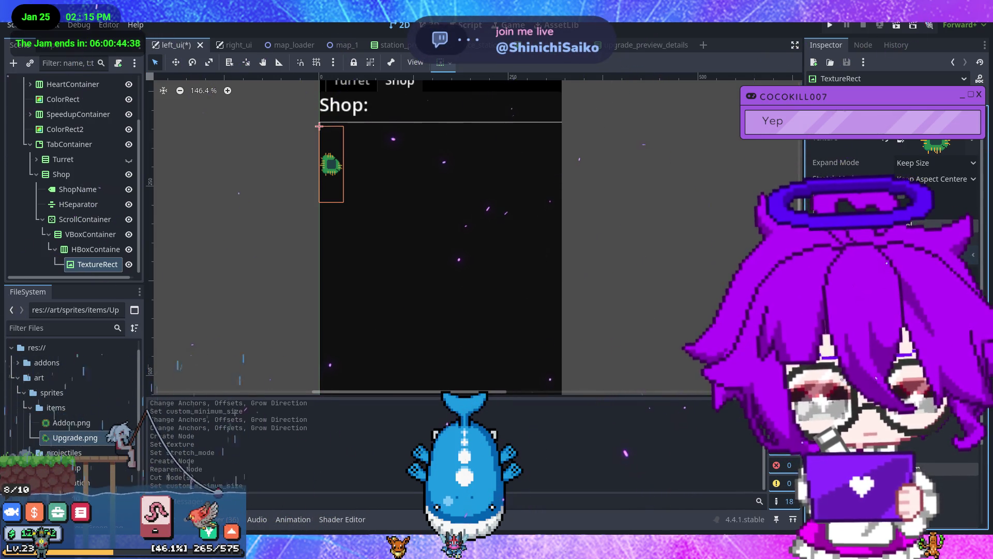
key(Return)
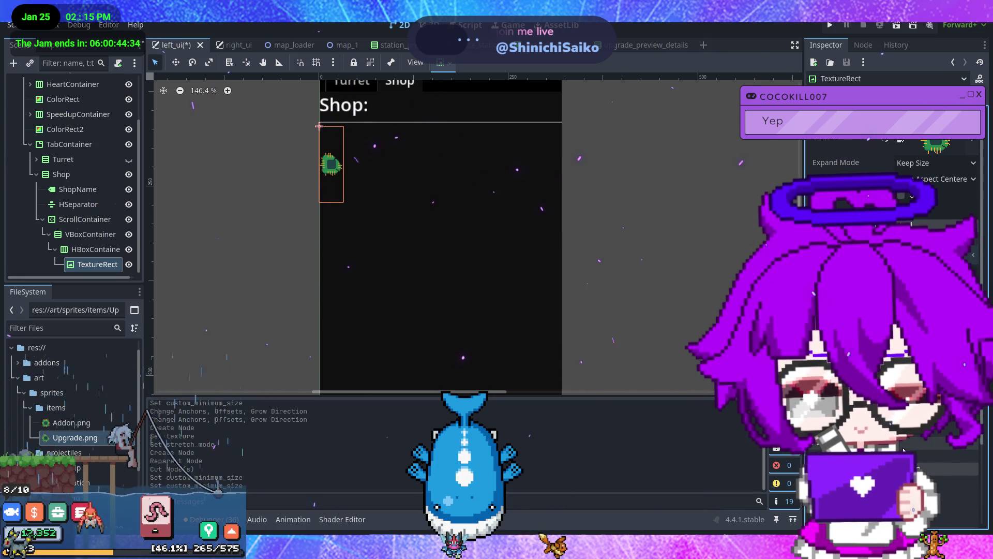
scroll(944, 436, down, 5)
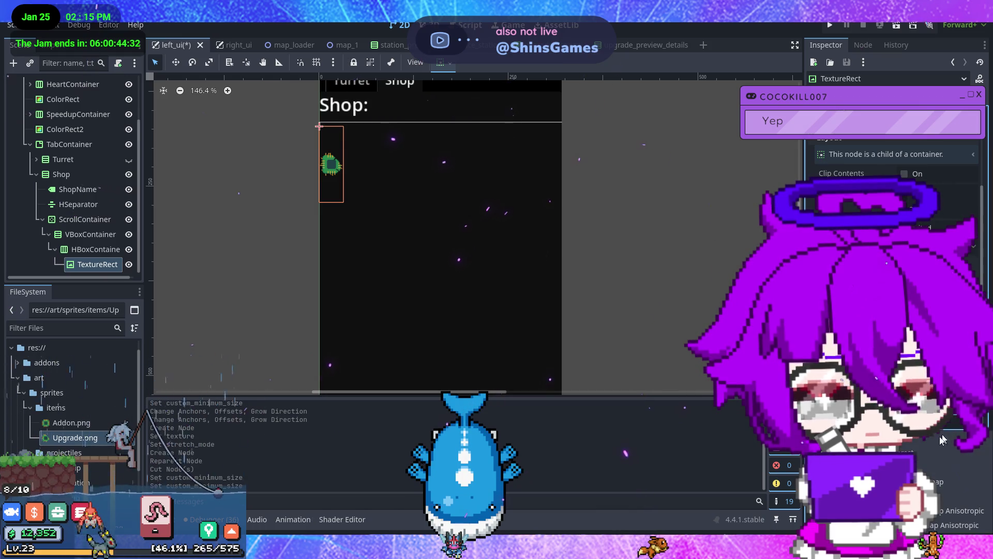
click(931, 454)
click(625, 266)
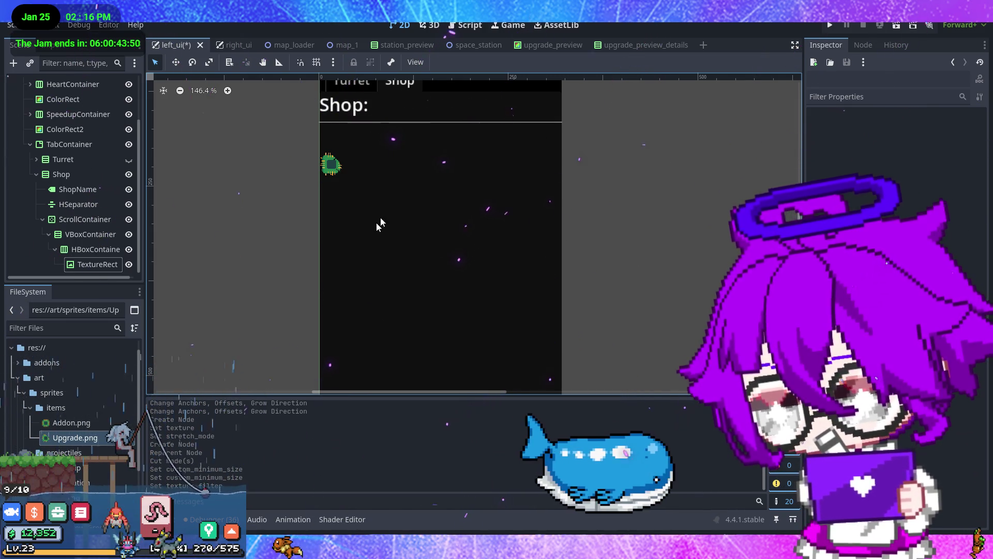
click(330, 178)
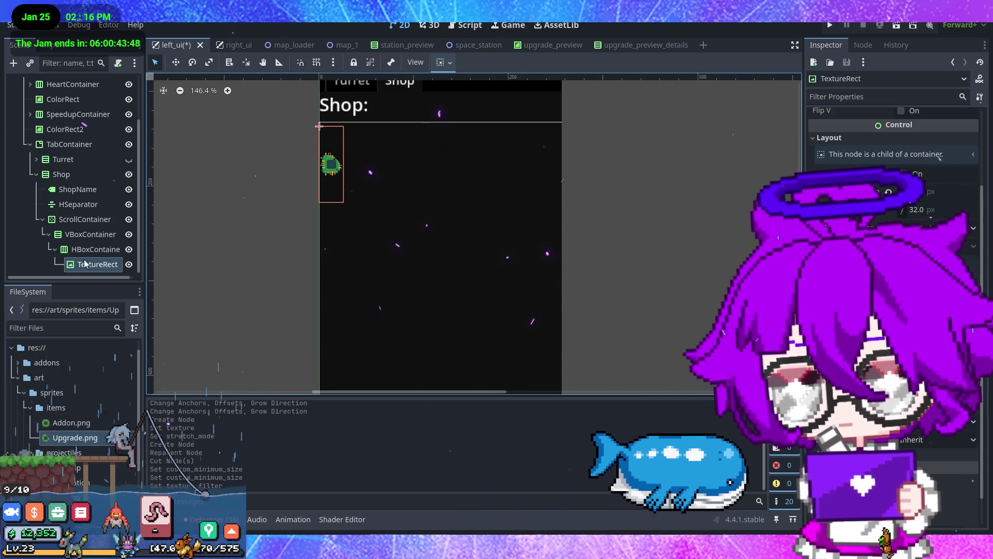
Step: Add a horizontally expanding VBoxContainer to the HBoxContainer beside the icon
click(88, 255)
right_click(88, 255)
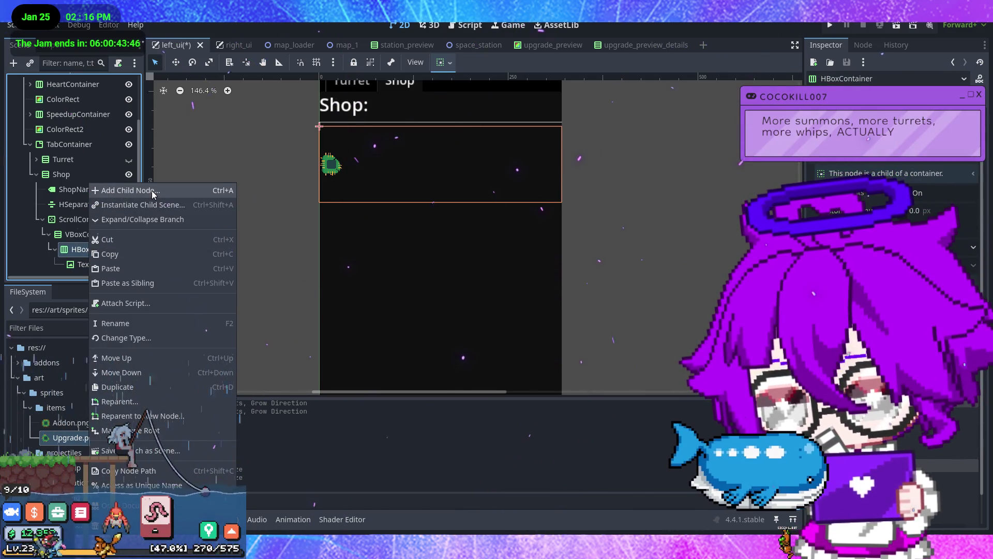
click(124, 190)
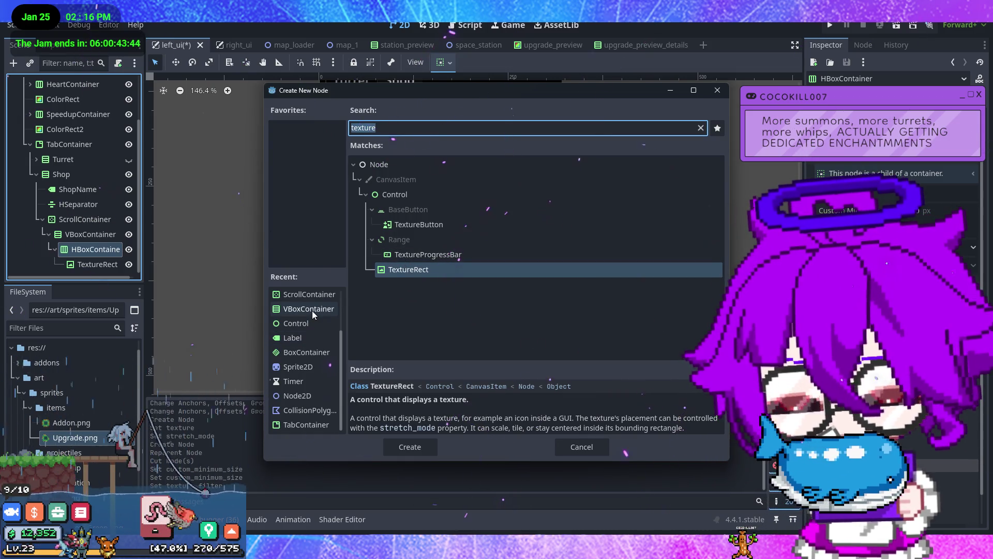
click(312, 309)
click(430, 443)
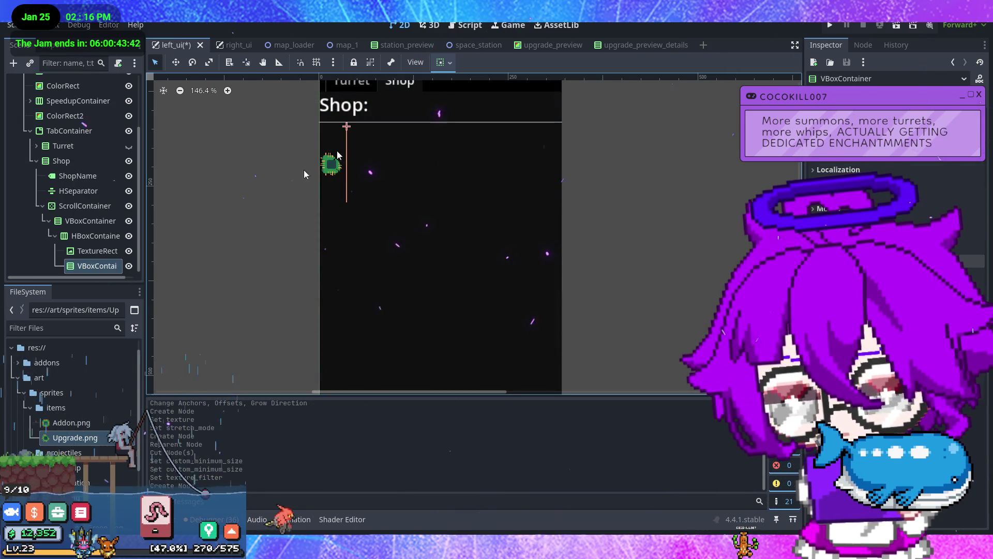
click(444, 68)
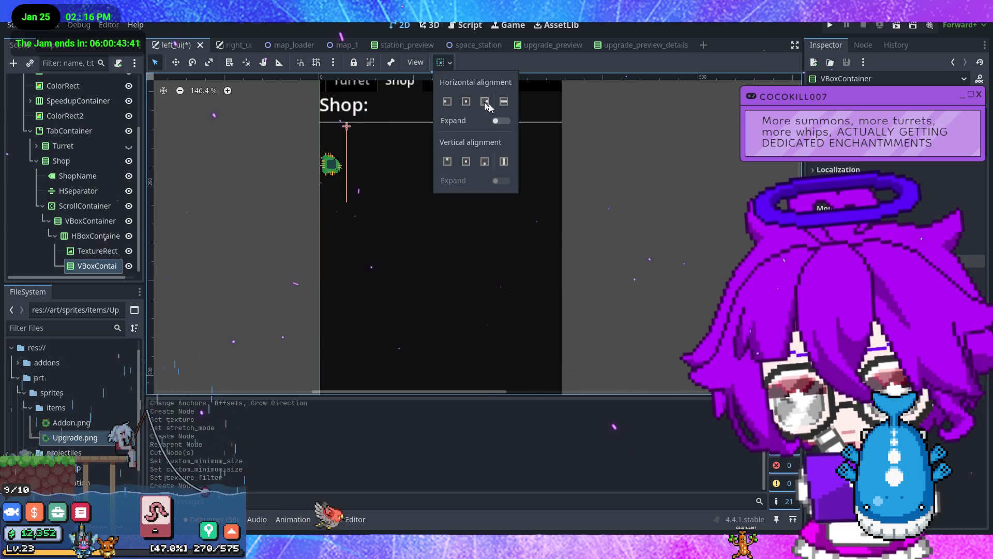
click(592, 196)
Step: Add a Label inside the new VBoxContainer
right_click(85, 266)
click(171, 190)
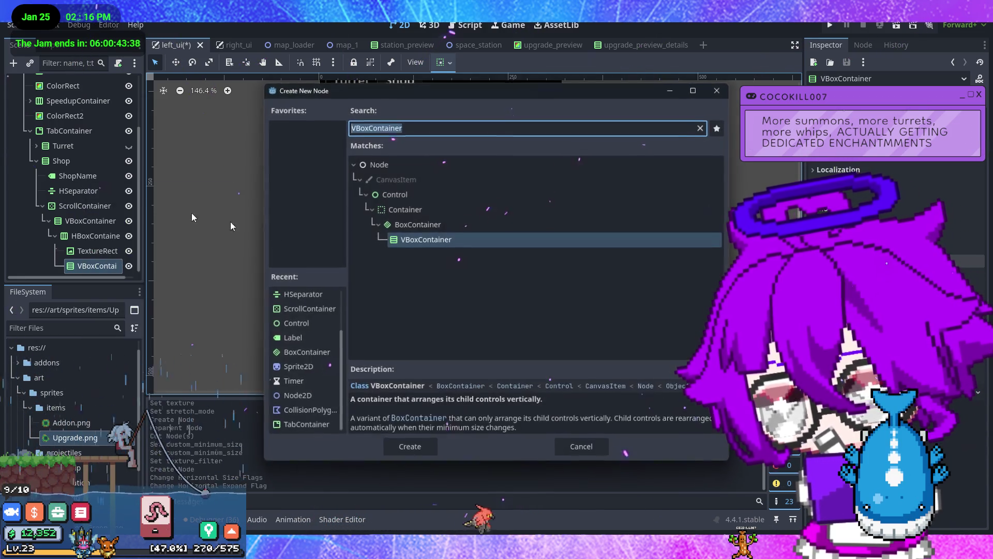
text(la)
double_click(529, 263)
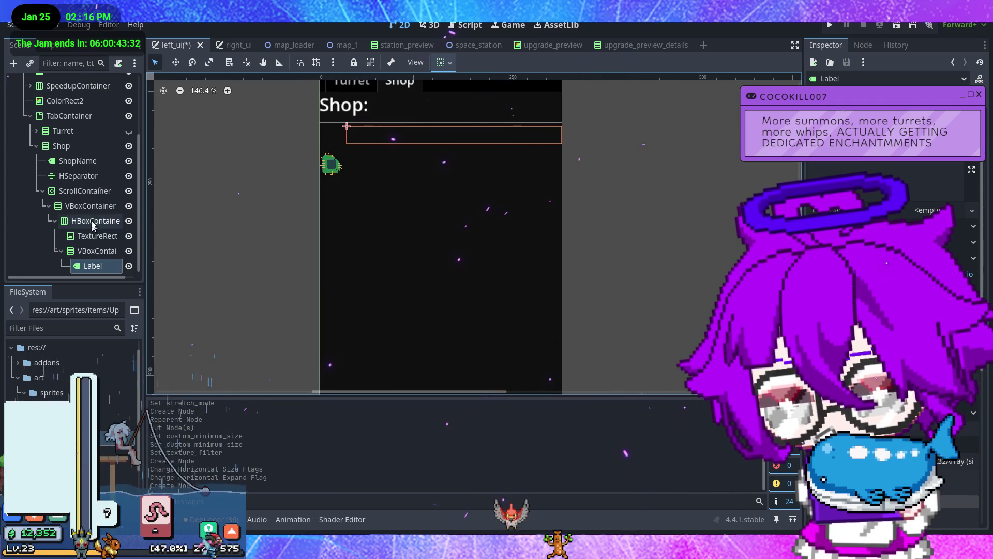
click(90, 207)
click(92, 194)
click(95, 221)
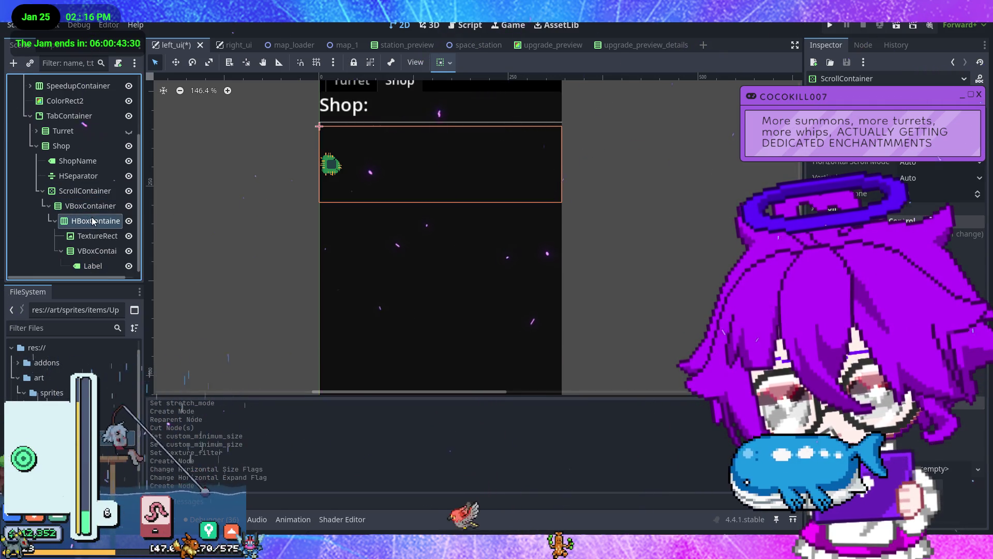
click(95, 222)
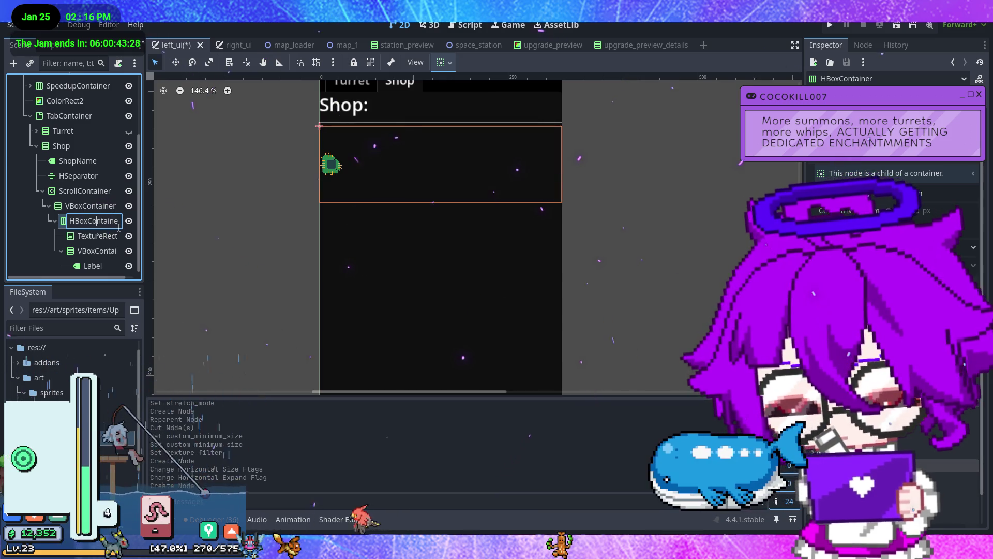
Step: Rename the icon-and-text HBoxContainer to Upgrade, then correct it to ShopUpgrade
text(Upgrade)
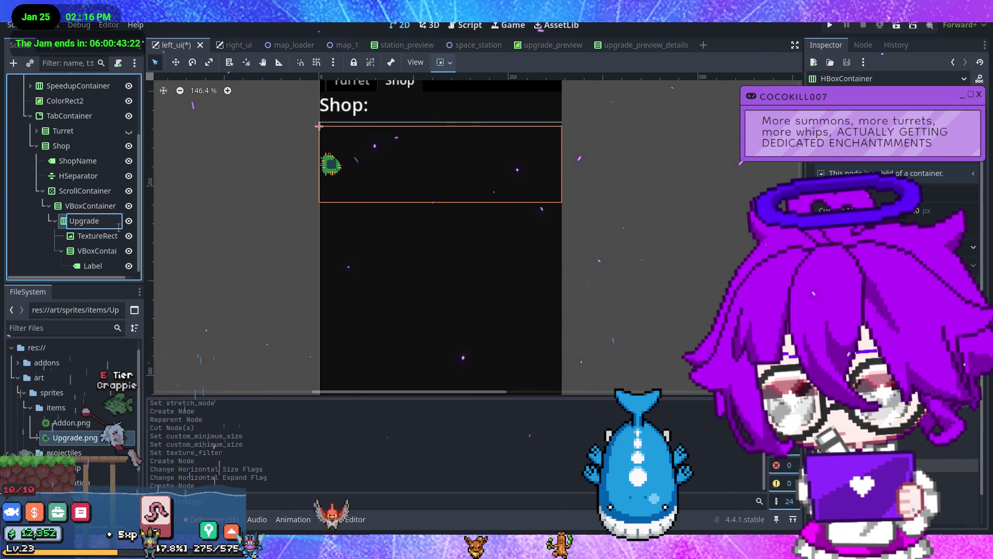
key(Return)
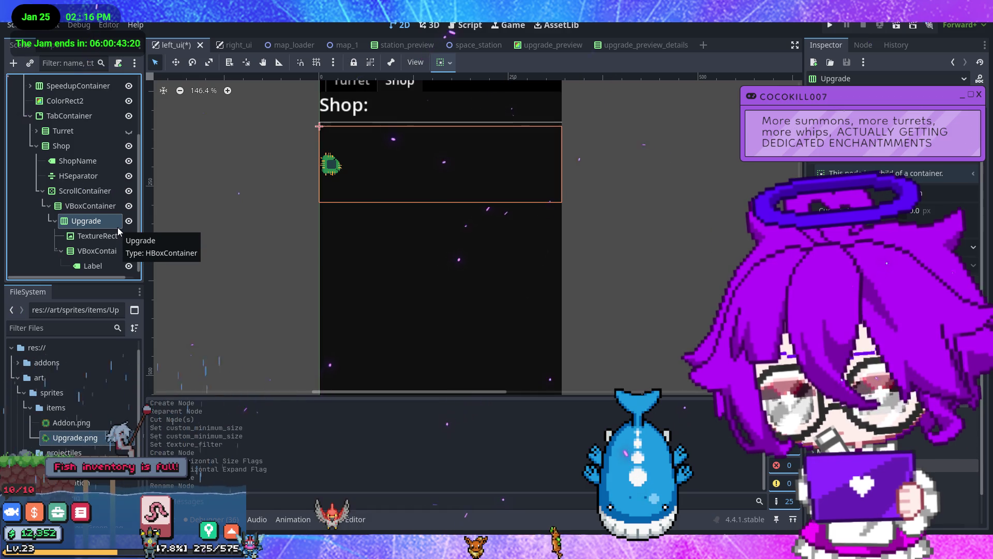
double_click(109, 222)
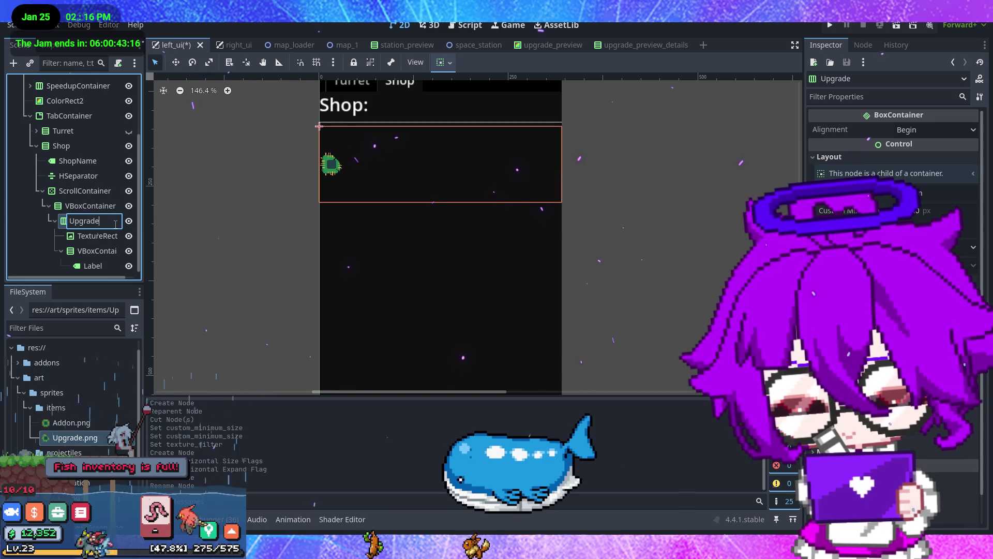
key(BackSpace)
key(BackSpace)
key(BackSpace)
text(Sh)
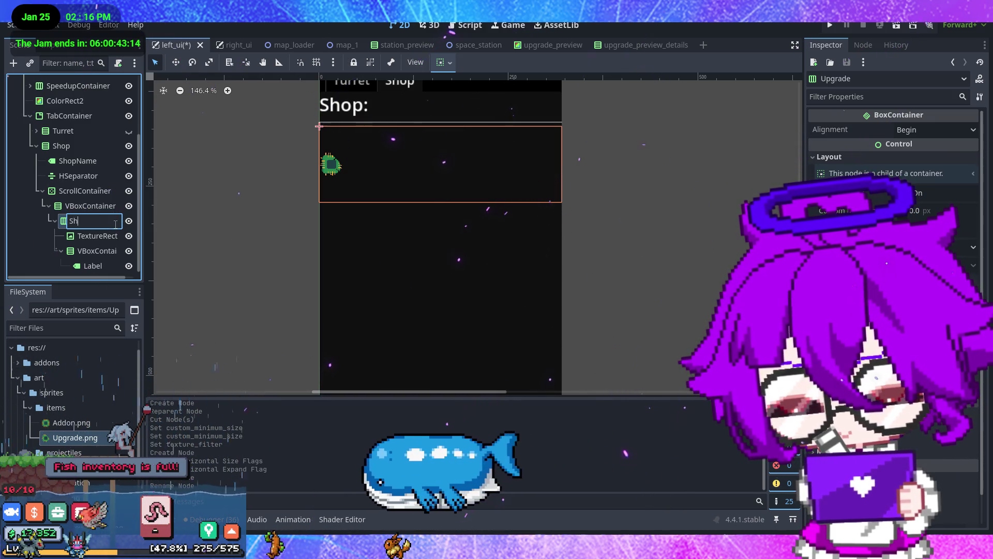
text(opUpgrade)
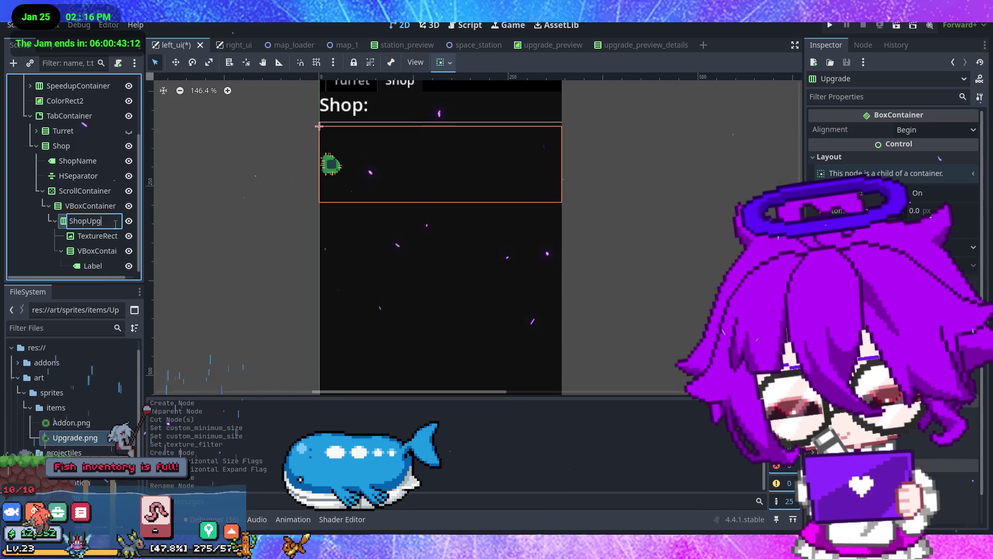
key(Return)
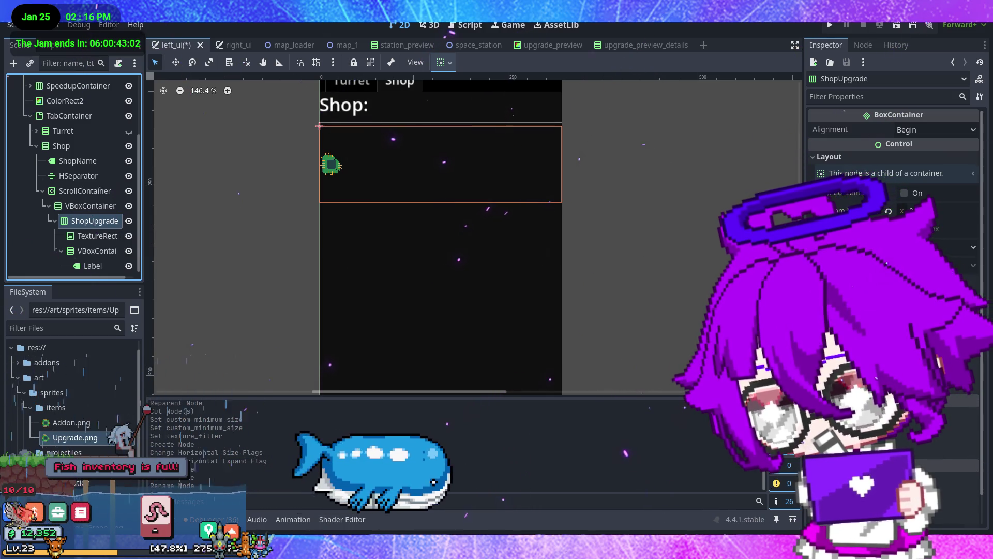
click(13, 512)
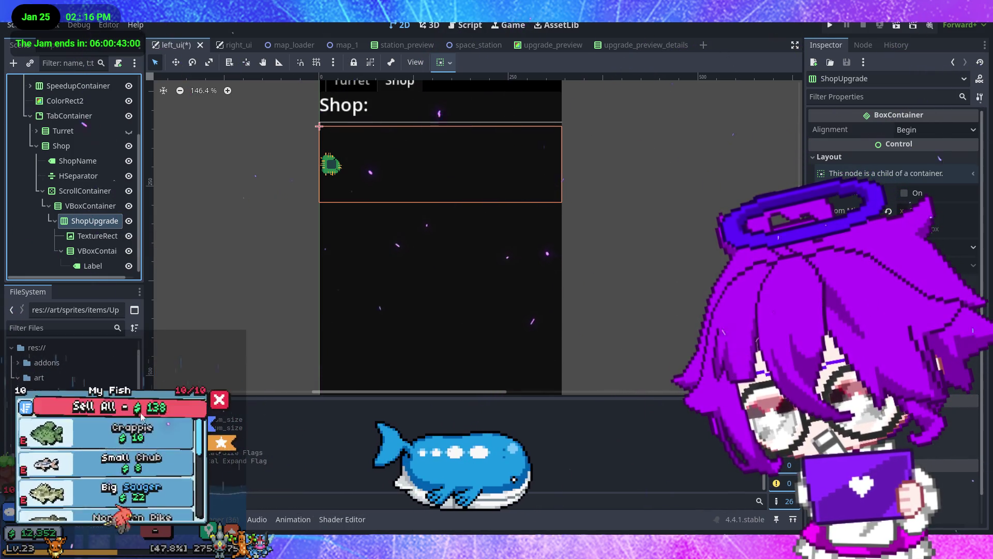
click(121, 407)
click(221, 402)
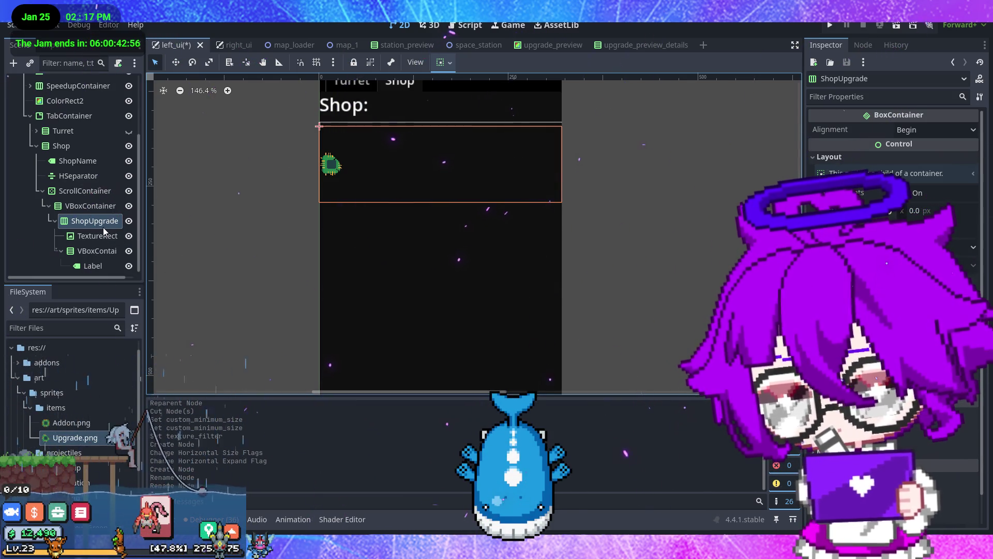
click(96, 243)
click(94, 241)
click(95, 251)
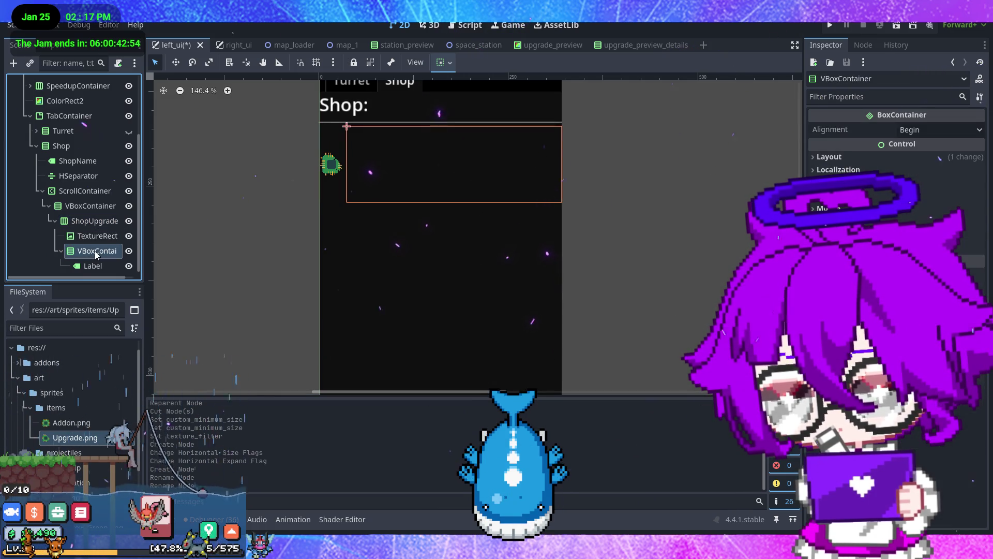
click(95, 265)
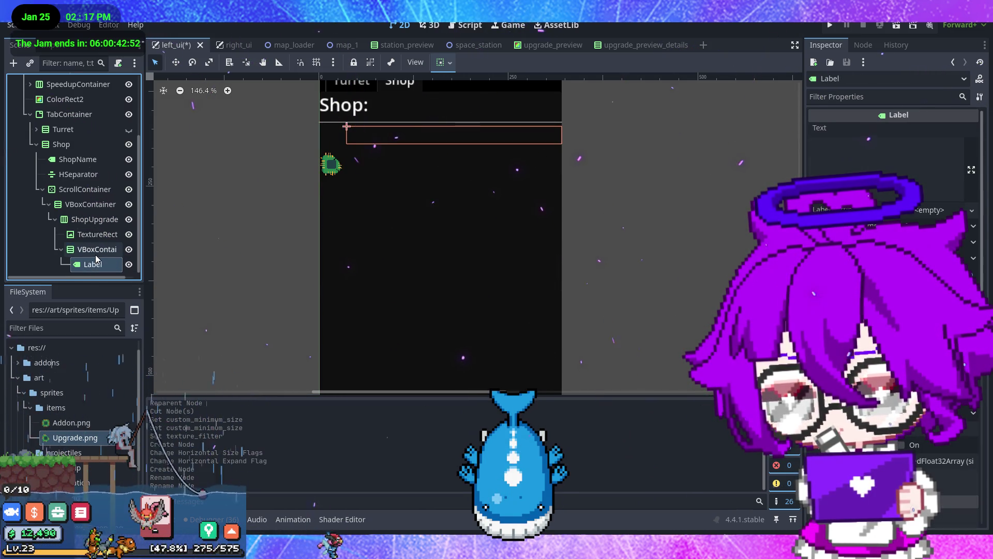
click(95, 254)
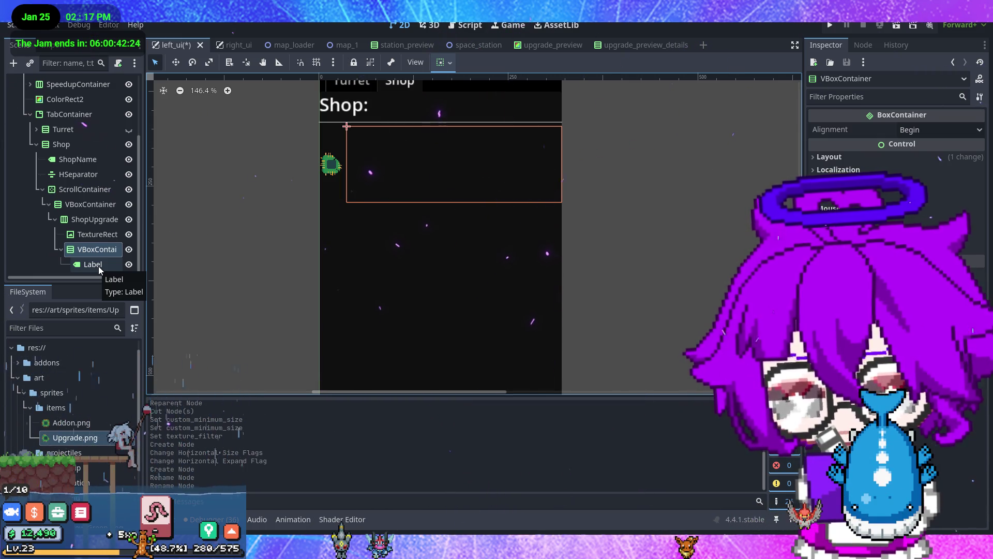
click(98, 265)
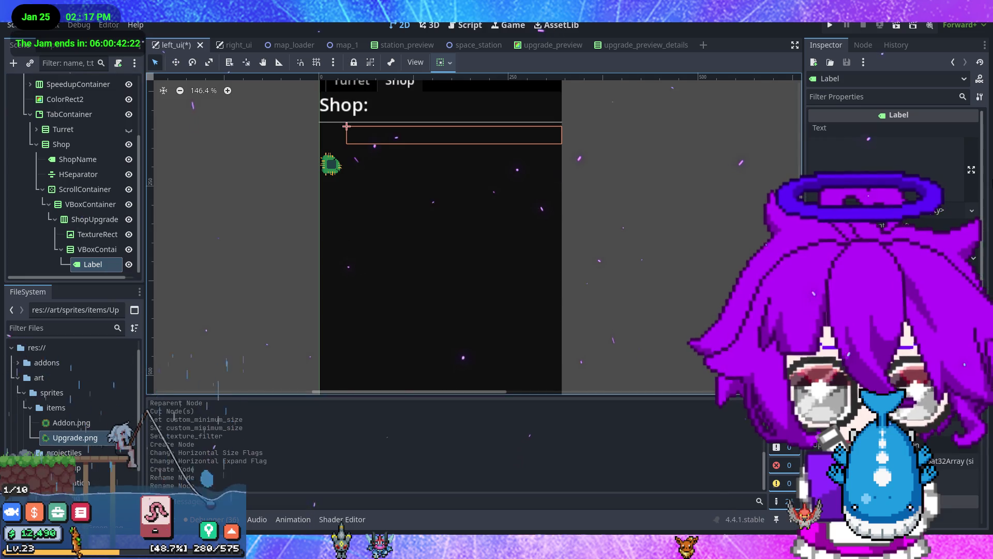
click(92, 251)
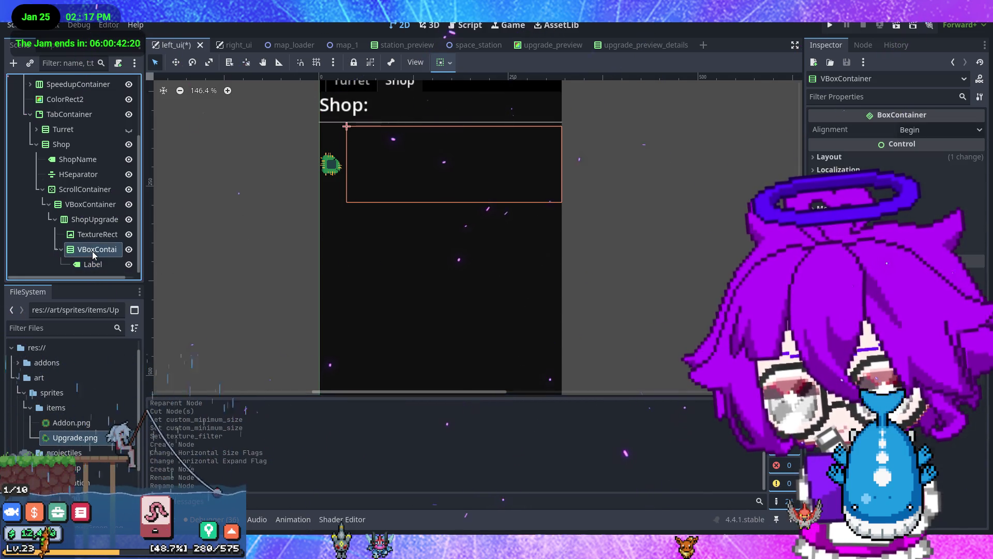
Step: Add an HBoxContainer under the VBoxContainer, place it above the Label, and name it Name
right_click(92, 251)
click(156, 184)
text(la)
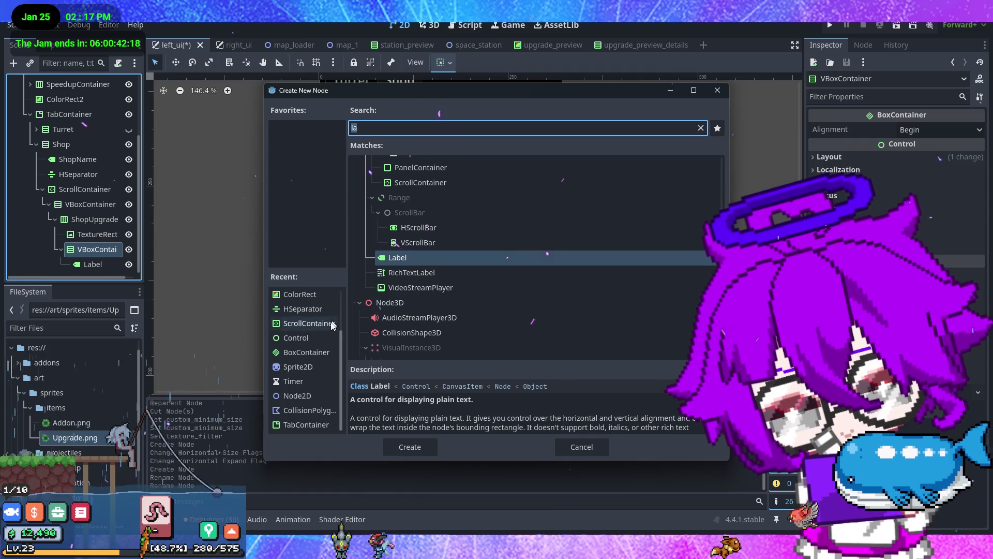
key(BackSpace)
key(BackSpace)
text(hbox)
key(Return)
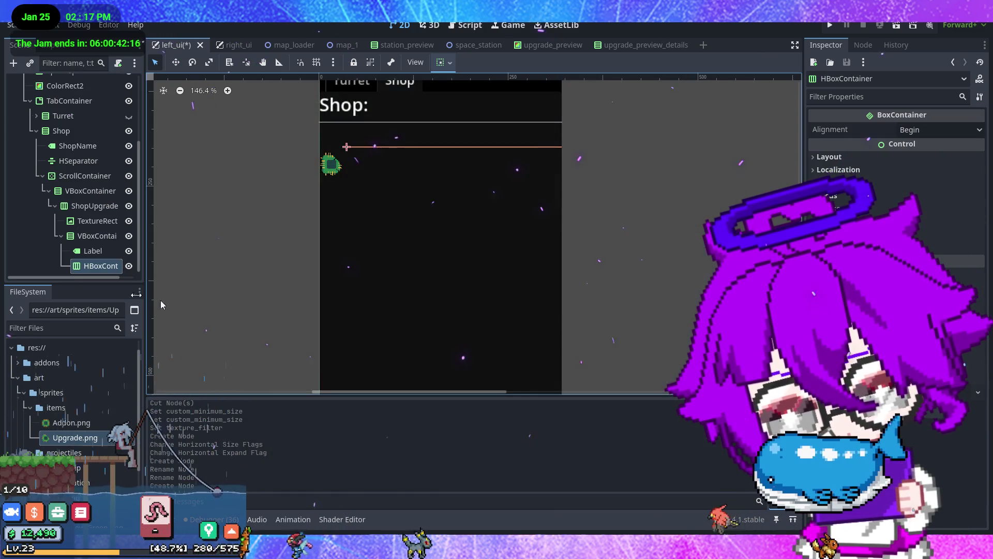
drag(98, 265, 104, 251)
click(104, 251)
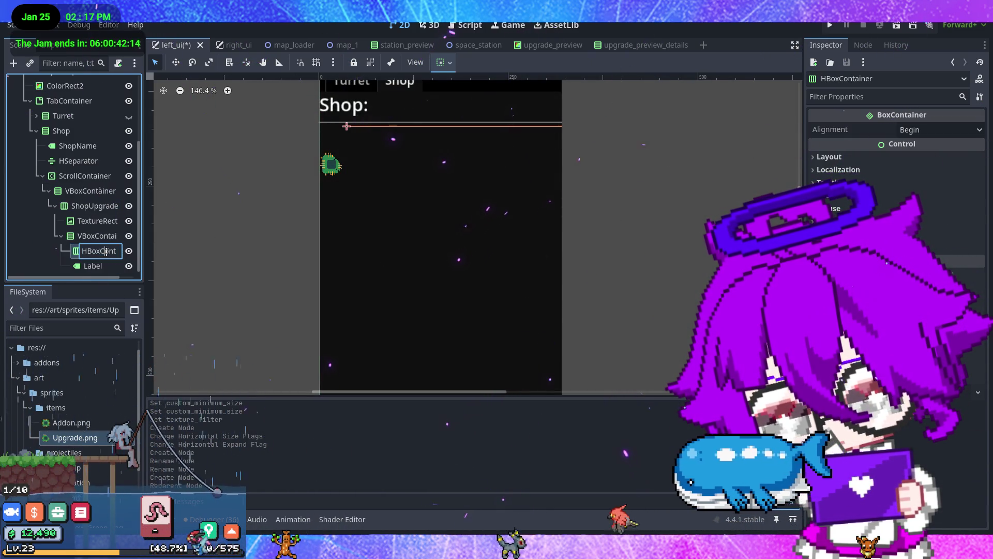
text(Nam)
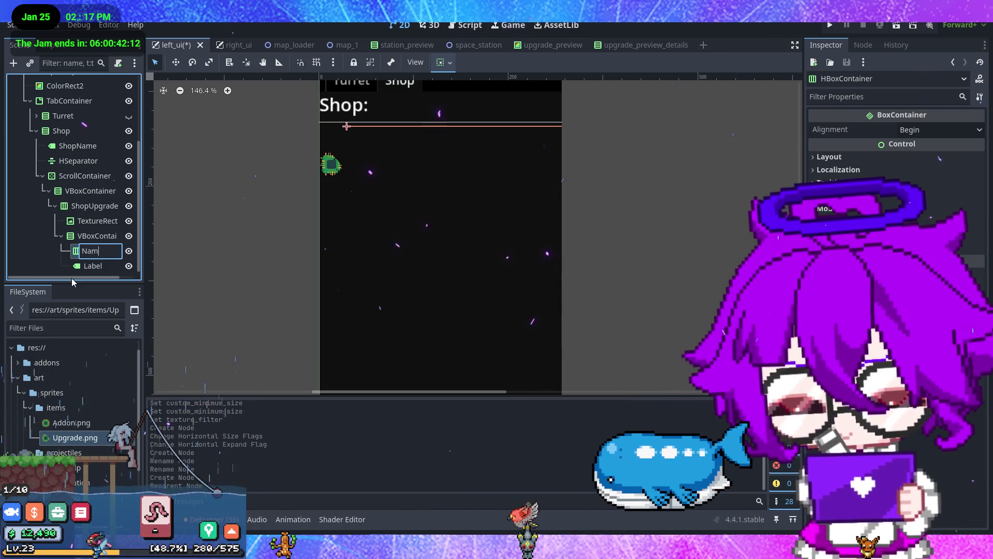
text(e)
click(104, 265)
Step: Move the Label into the Name container and rename it Name
drag(94, 267, 103, 253)
click(112, 268)
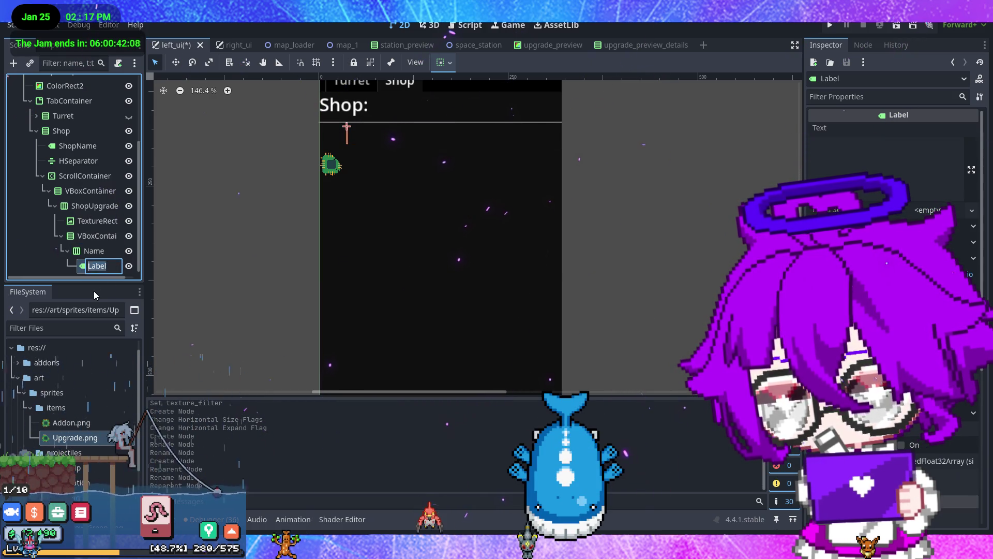
text(me)
key(Return)
click(92, 267)
key(BackSpace)
text(N)
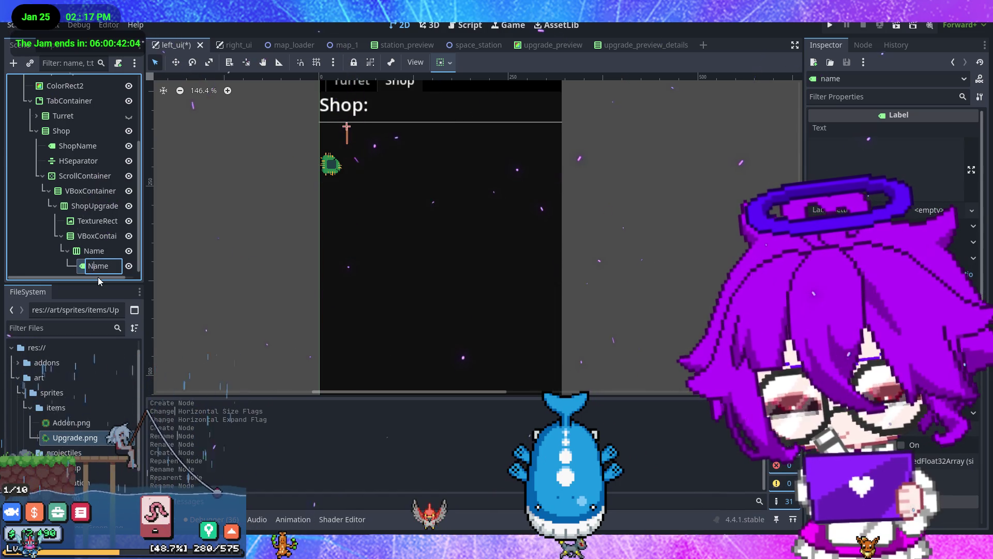
key(Return)
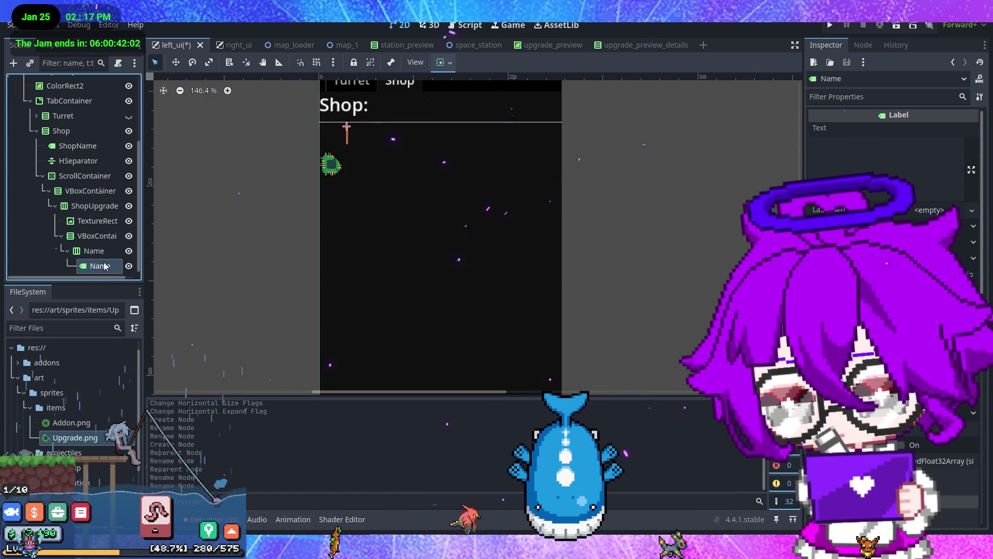
Step: Paste a copy of the Name label beside it and rename the copy VAr
key(ctrl+shift+v)
double_click(114, 266)
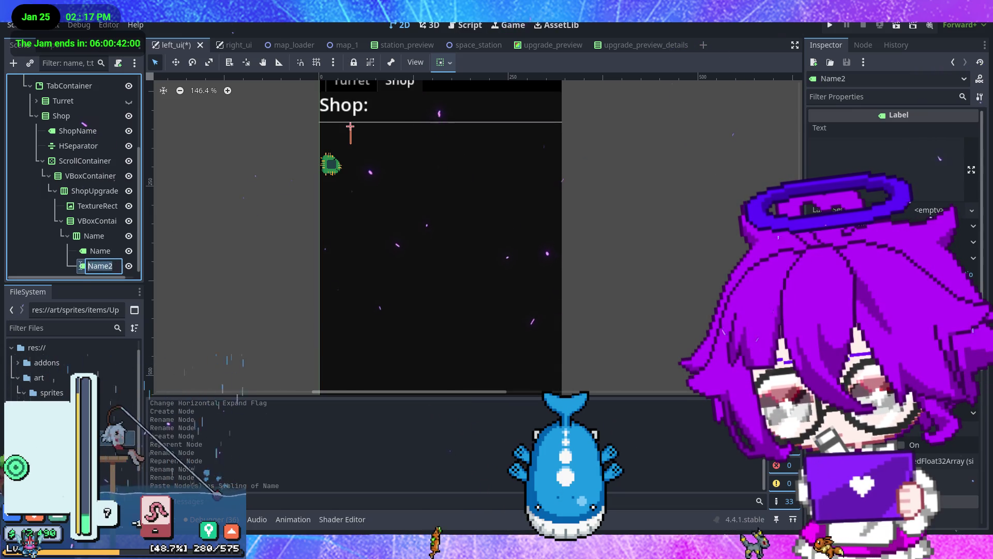
key(Return)
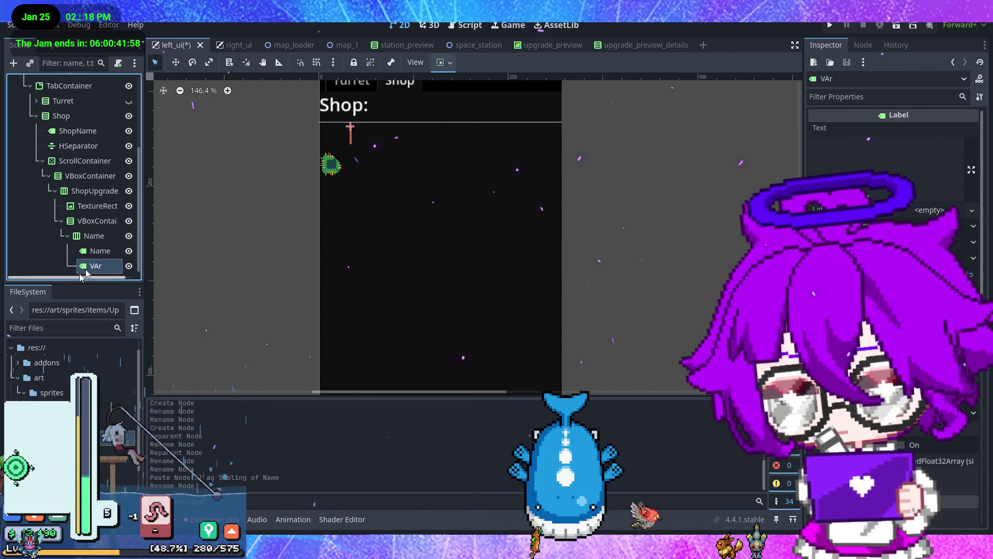
Step: Make the VAr label expand horizontally and set its horizontal alignment
click(98, 251)
click(442, 62)
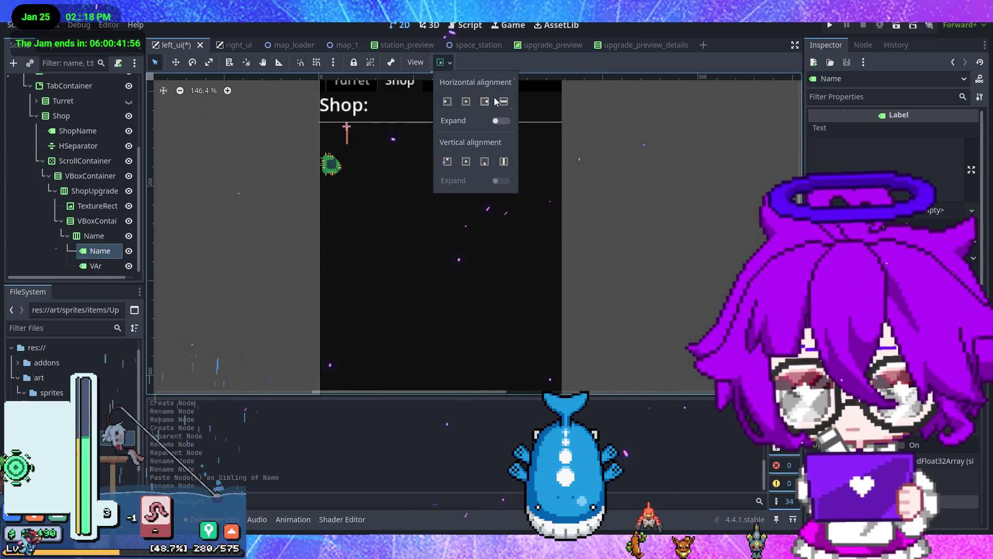
click(99, 266)
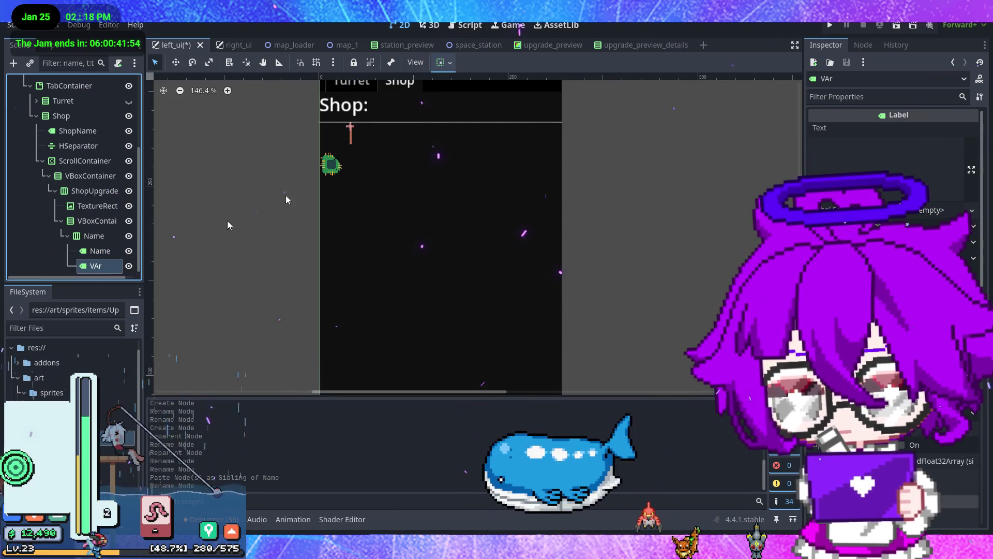
click(442, 62)
click(501, 121)
click(576, 250)
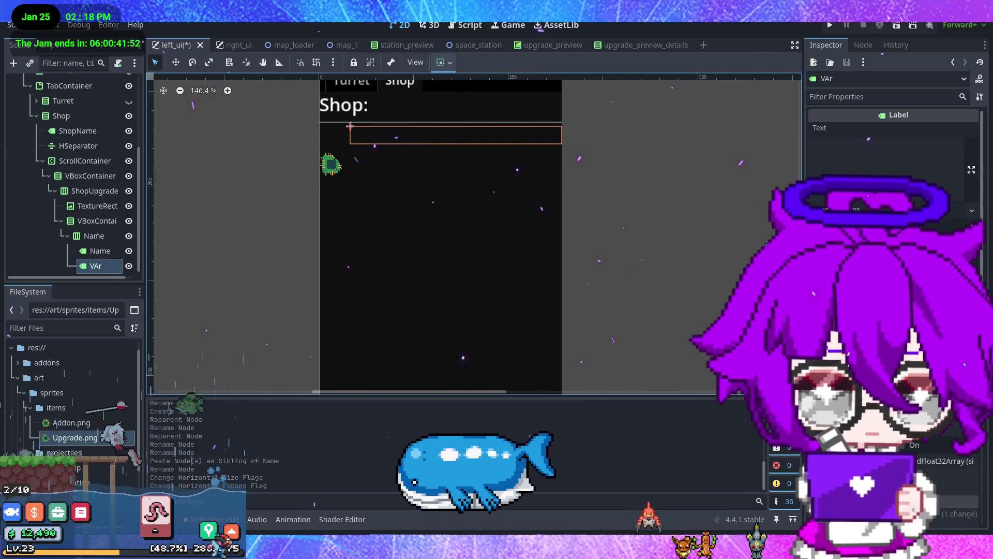
click(577, 254)
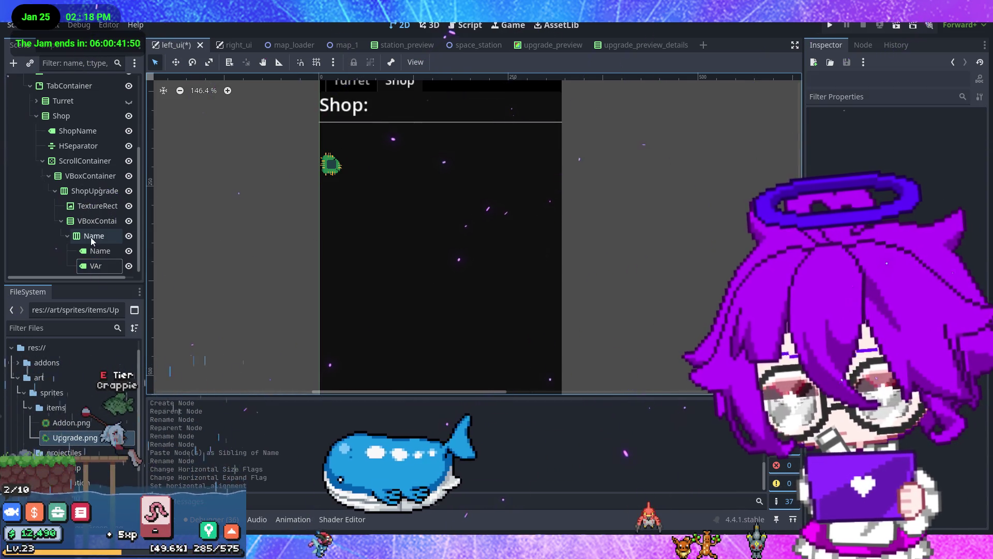
Step: Duplicate the Name row container as Name2 and rename the original row to Damage
click(67, 236)
click(101, 263)
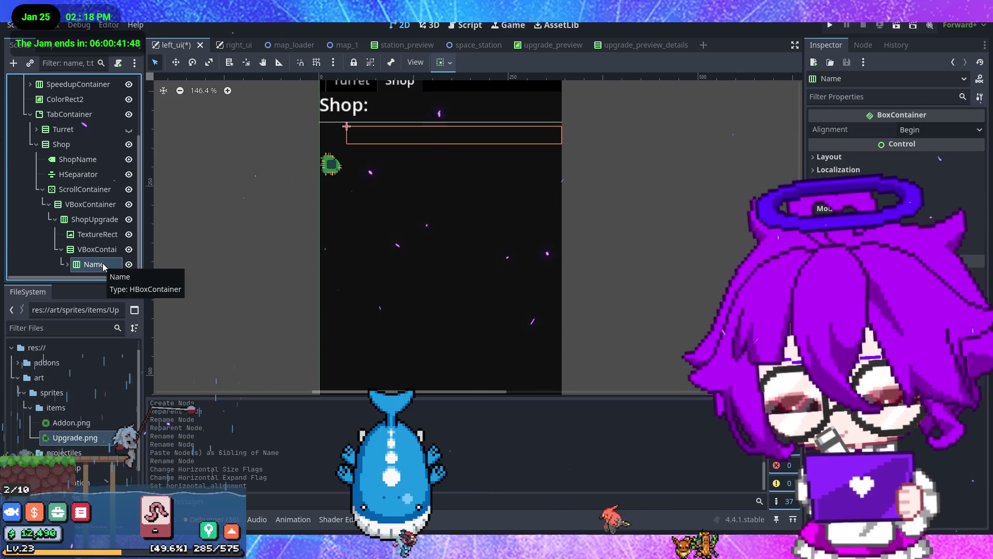
key(ctrl+c)
key(ctrl+v)
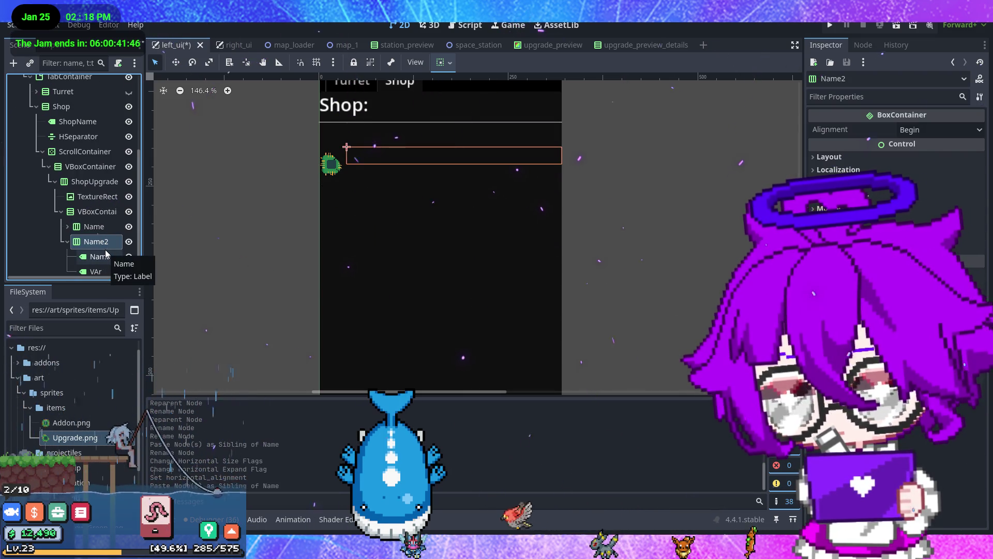
scroll(106, 259, down, 1)
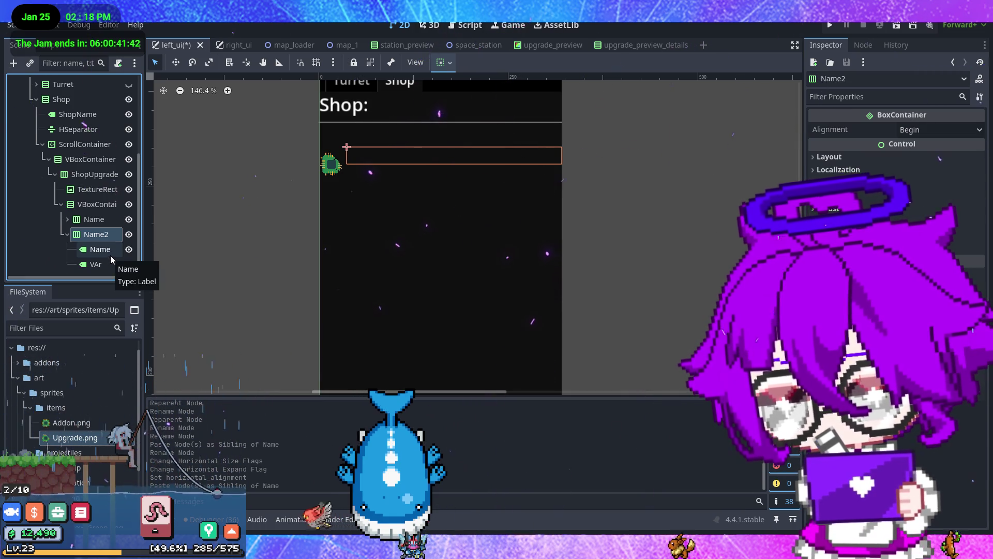
click(110, 220)
click(109, 220)
text(Da)
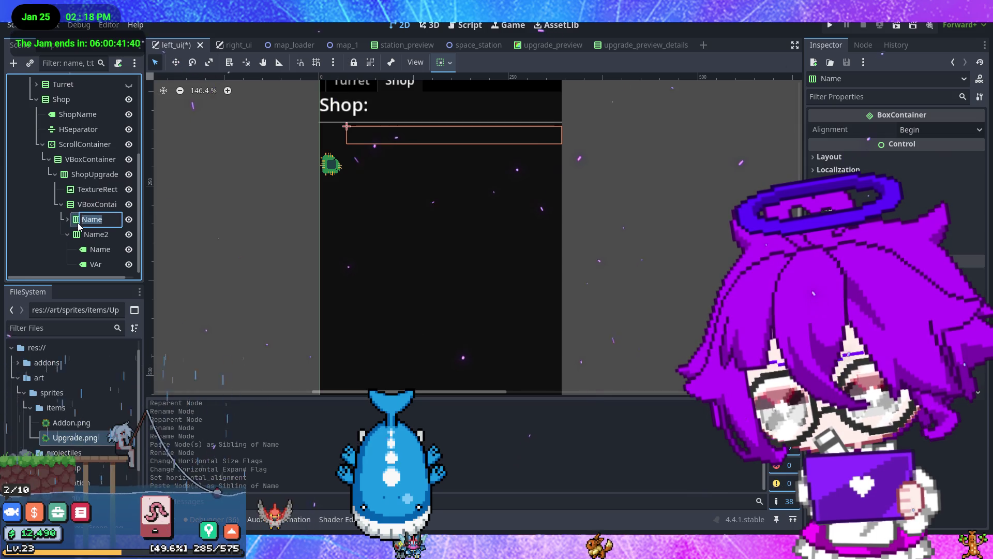
text(mage)
key(Return)
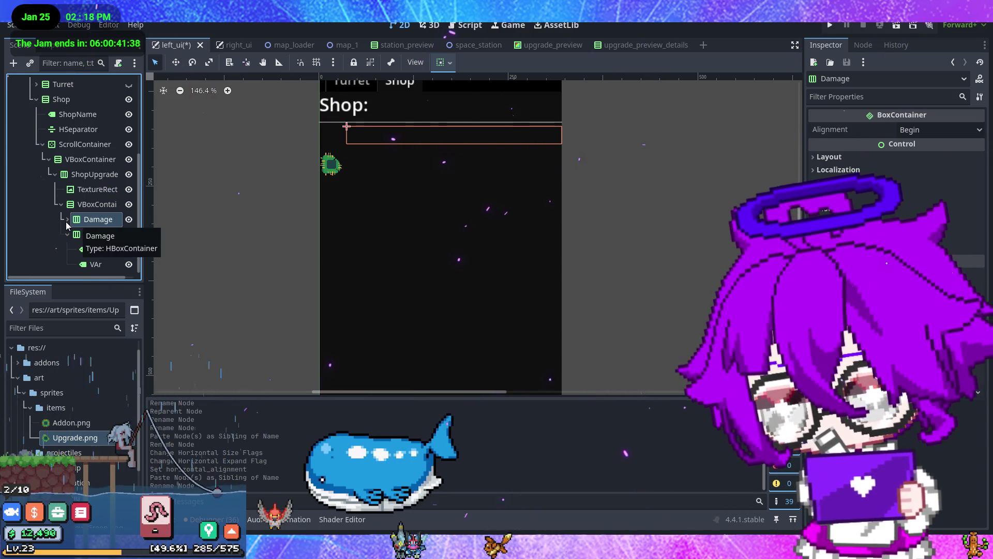
Step: Rename the label inside Damage to Damage and set its text to 'Damage:'
click(97, 235)
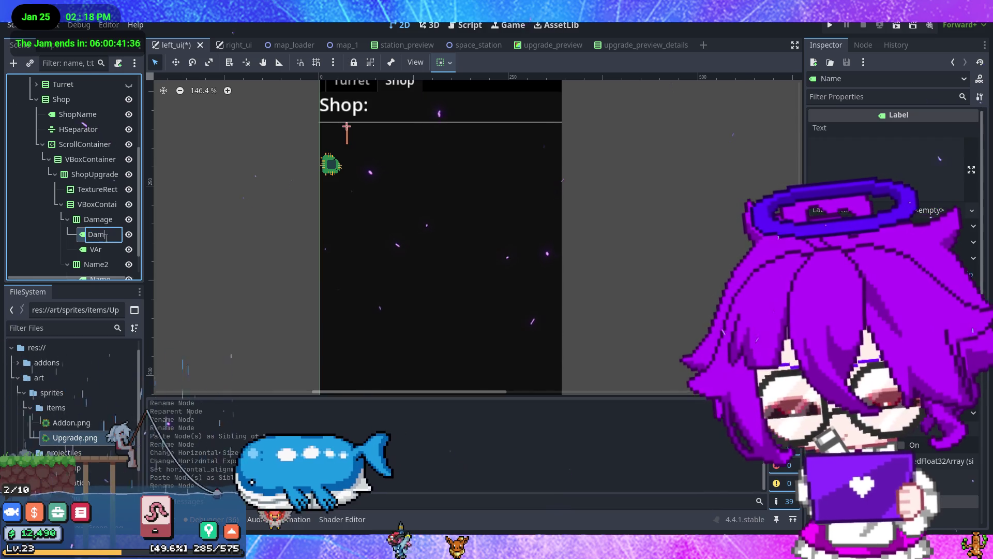
click(106, 237)
text(Damage)
key(Return)
click(864, 168)
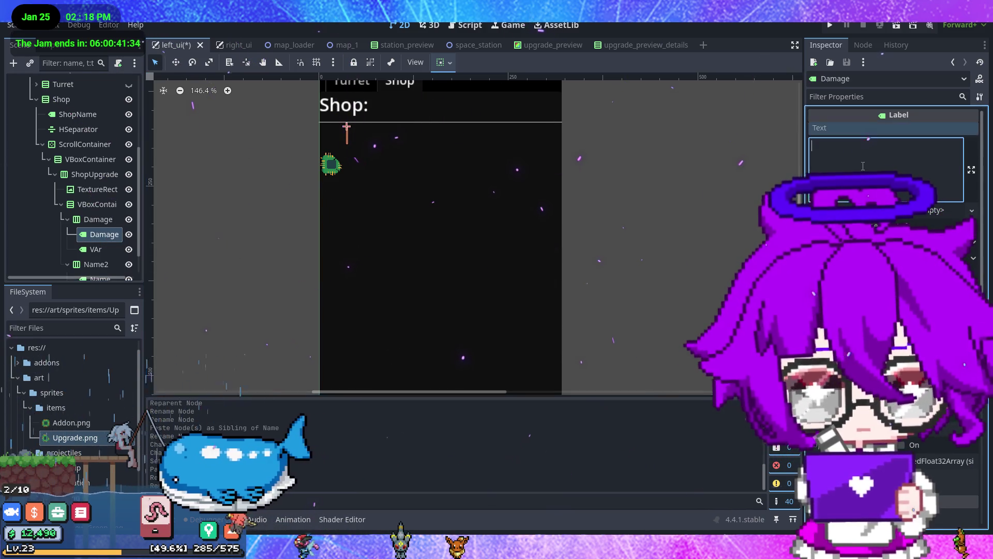
text(Damage:)
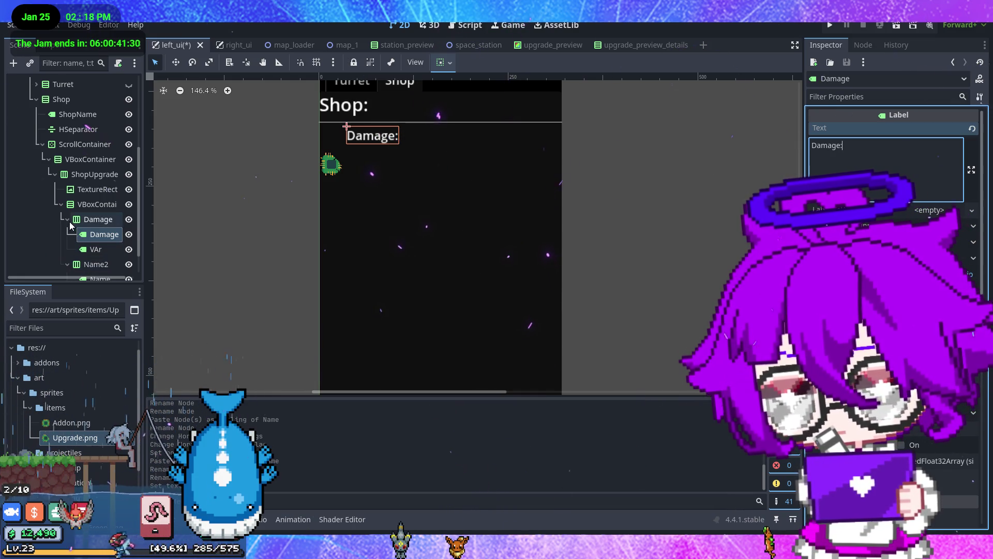
Step: Rename the Name2 row and its label to Range, with the label text 'Range:'
click(68, 219)
double_click(106, 234)
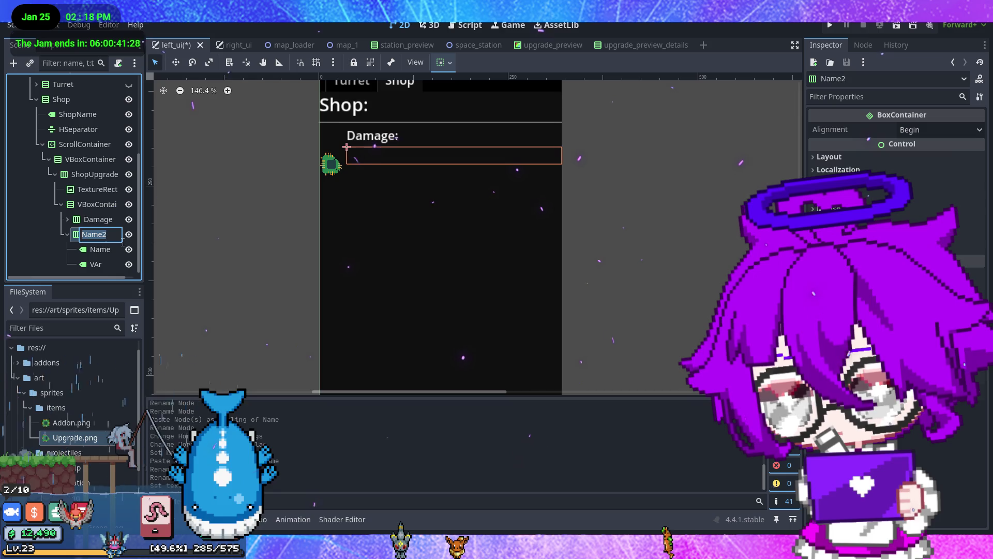
text(Range)
key(Return)
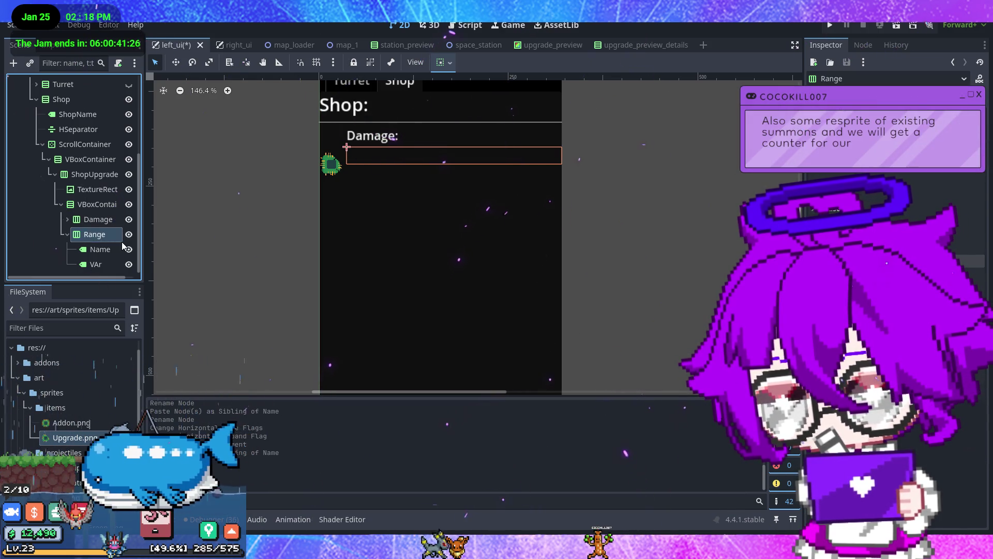
double_click(100, 249)
text(Range)
key(Return)
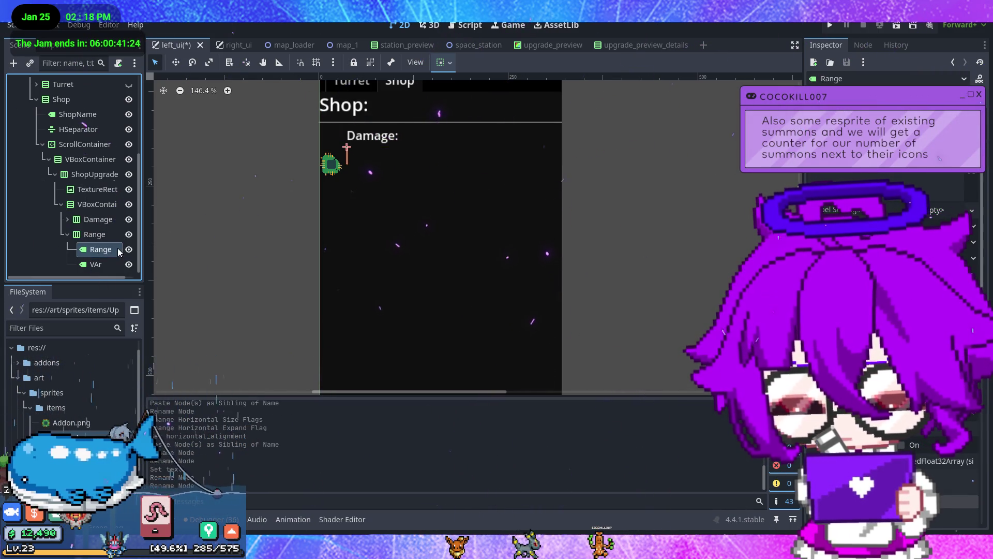
click(879, 187)
text(R)
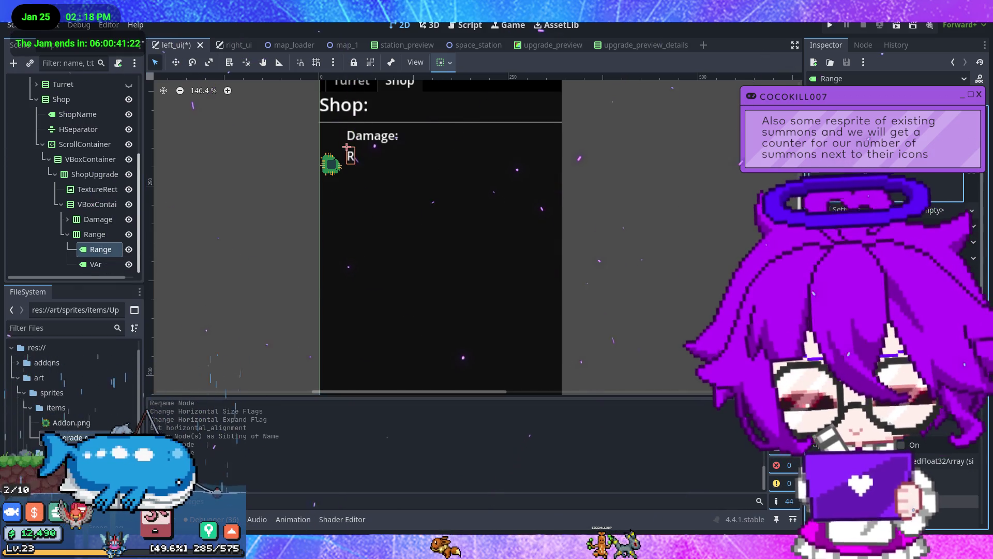
text(ange:)
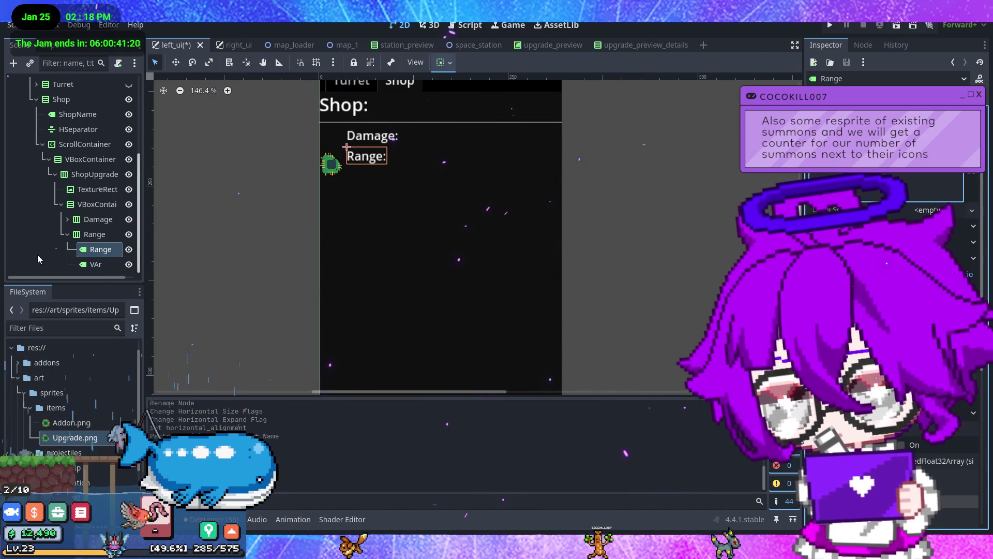
click(95, 219)
click(96, 235)
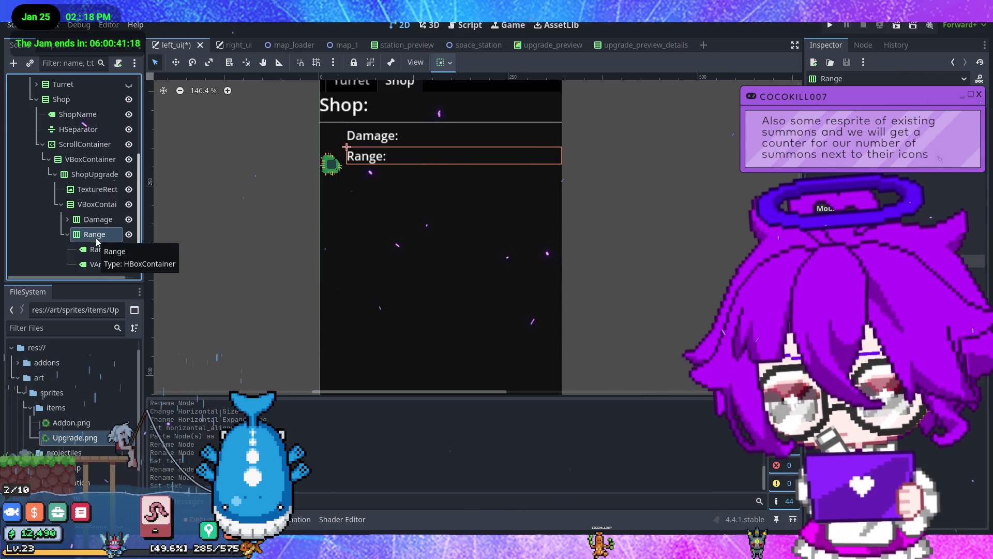
Step: Duplicate the Range row and name the new container Cooldown
key(ctrl+c)
key(ctrl+shift+v)
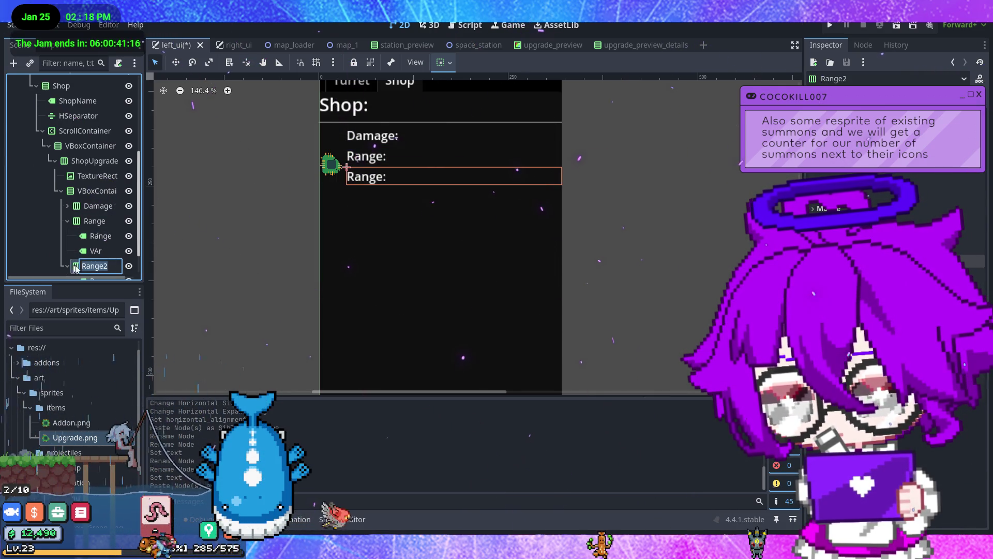
text(Cooldown)
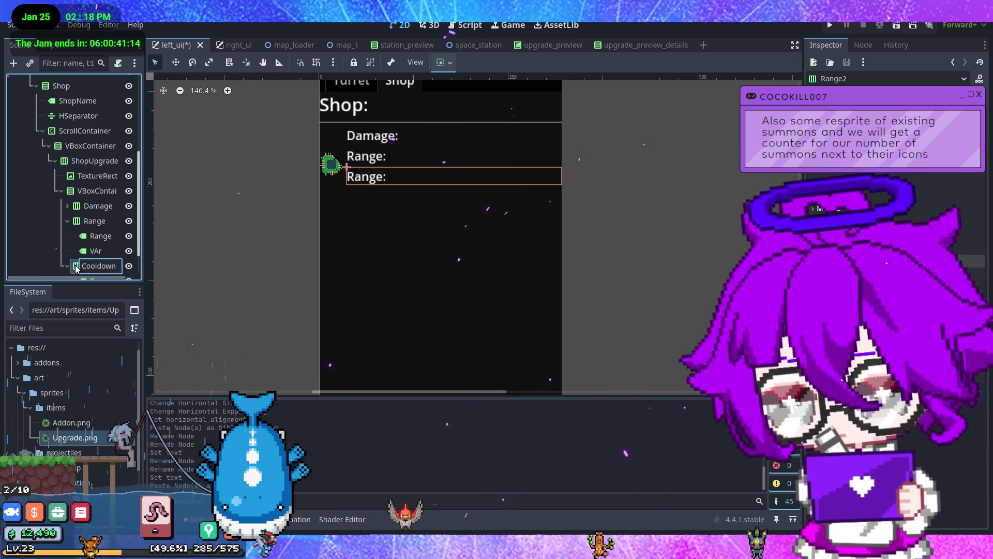
scroll(76, 269, down, 1)
key(Return)
Step: Rename the Cooldown row's label to Cooldown and set its text to 'Cooldown:'
double_click(115, 257)
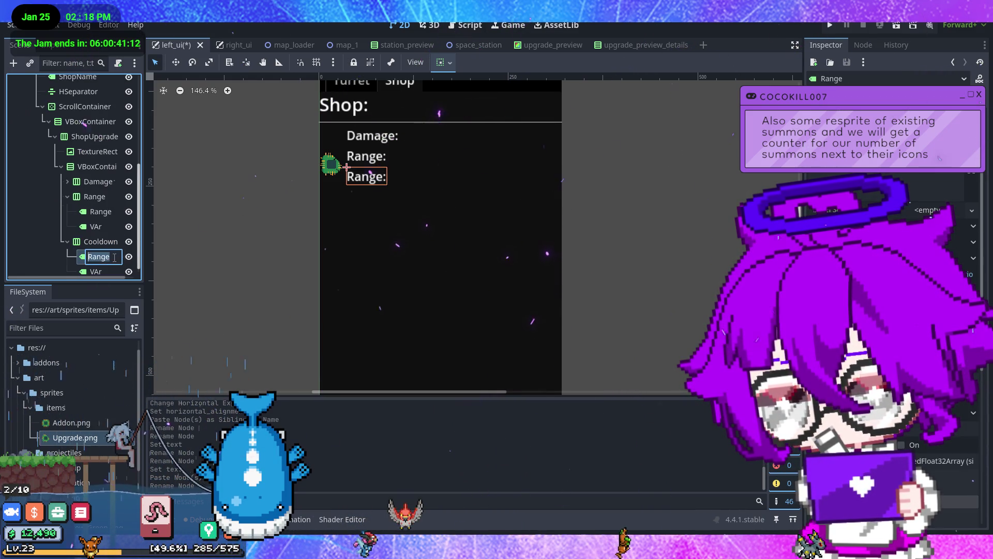
text(ooldow)
key(Return)
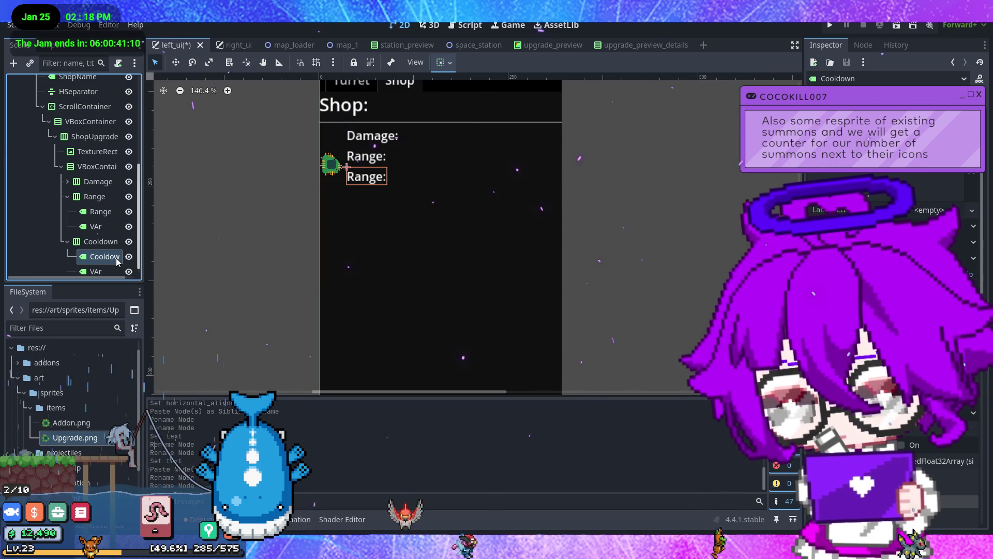
text(Coold)
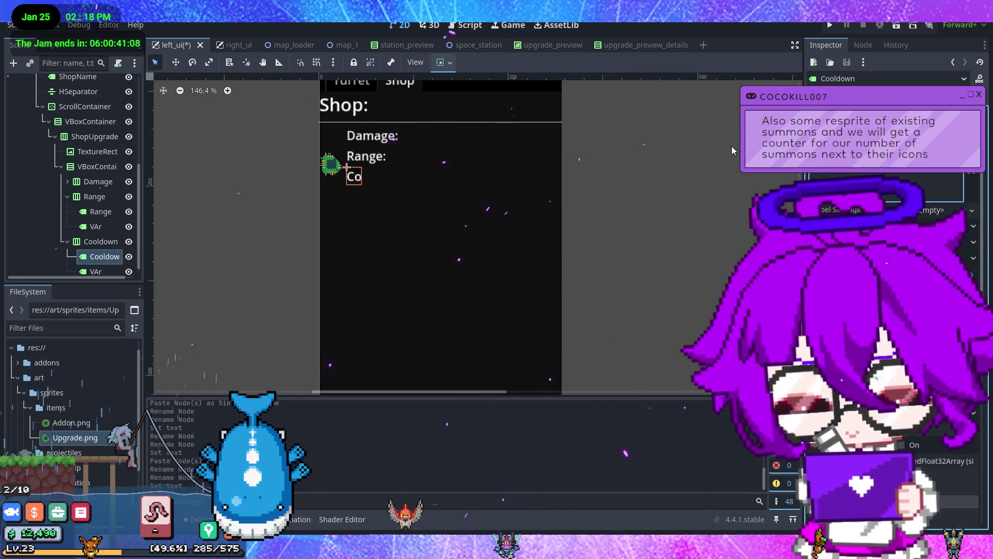
text(own:)
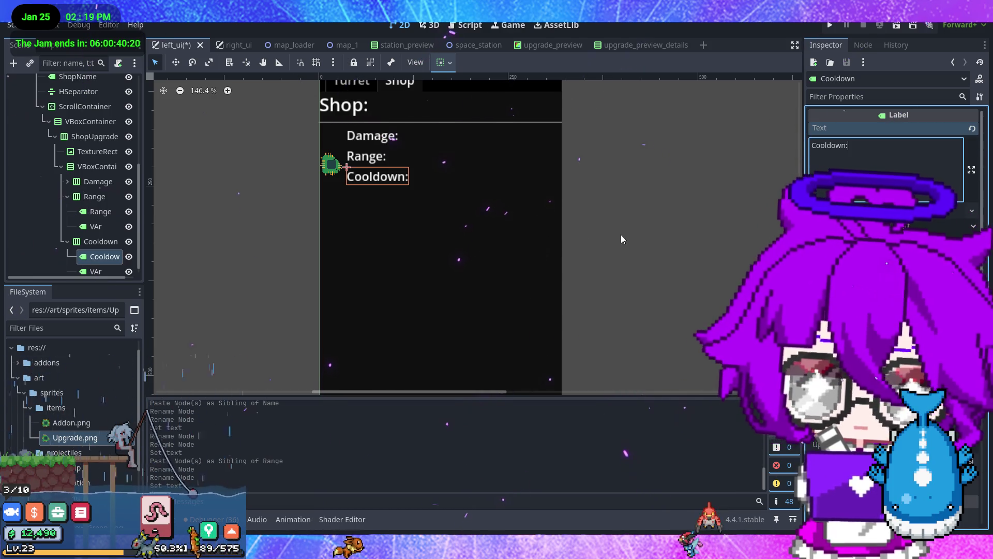
click(65, 242)
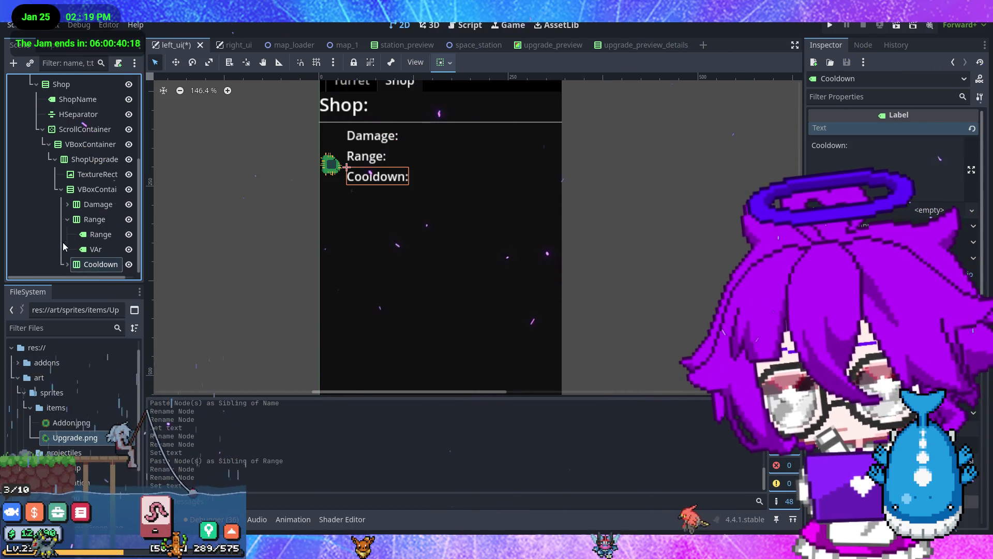
Step: Copy the Cooldown row and rename the pasted copy Prize
click(93, 265)
key(ctrl+c)
key(ctrl+v)
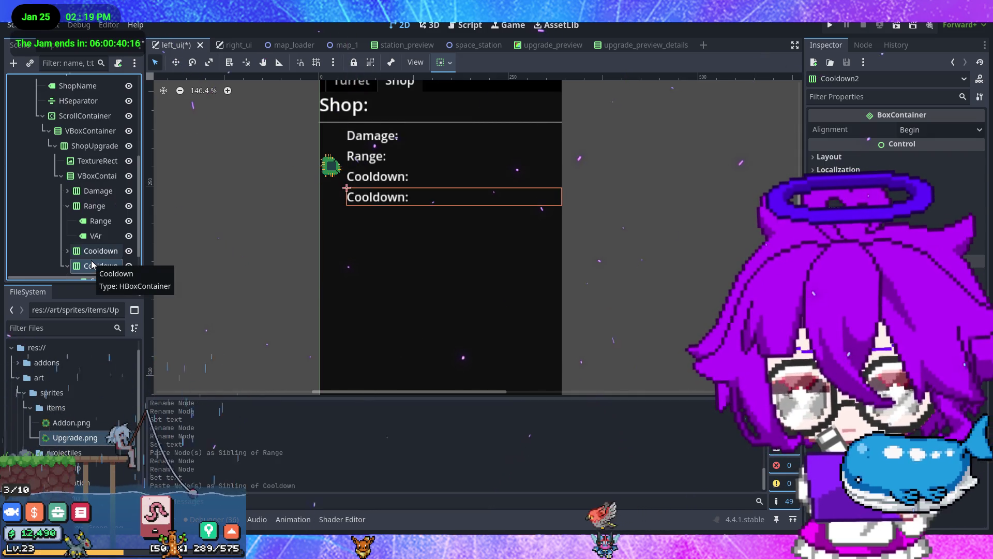
scroll(101, 270, down, 2)
double_click(112, 235)
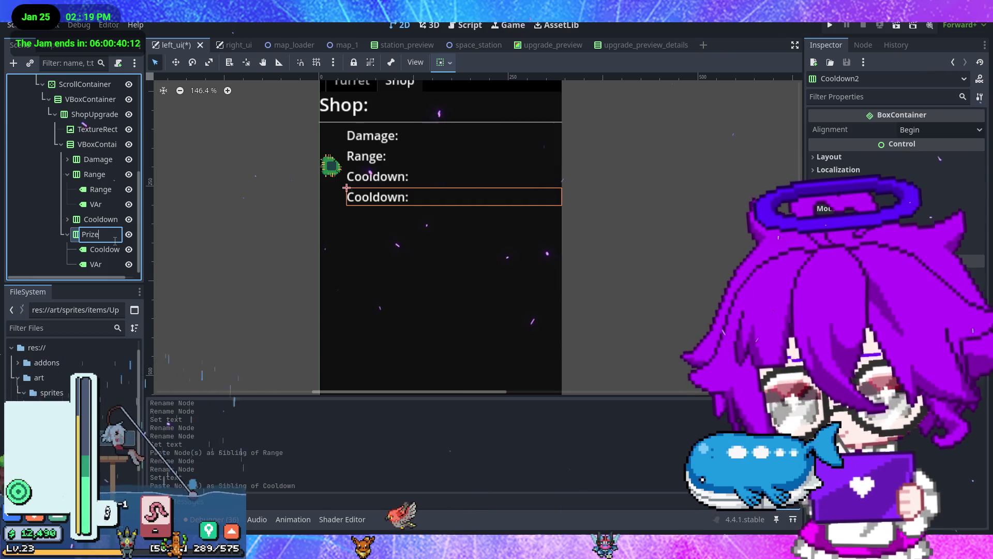
key(Return)
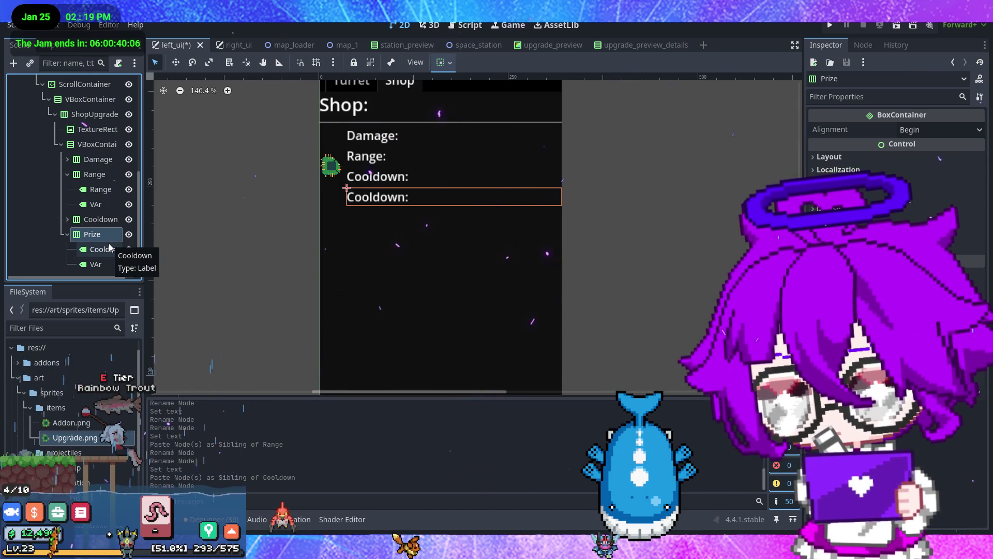
Step: Rename the Prize row's label to Prize and set its text to 'Prize:'
click(106, 249)
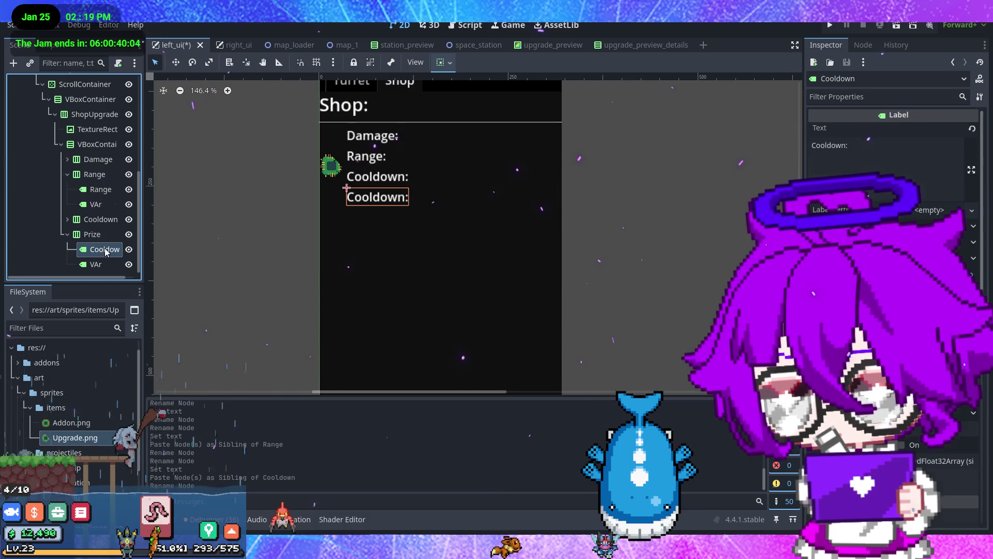
double_click(106, 250)
text(P)
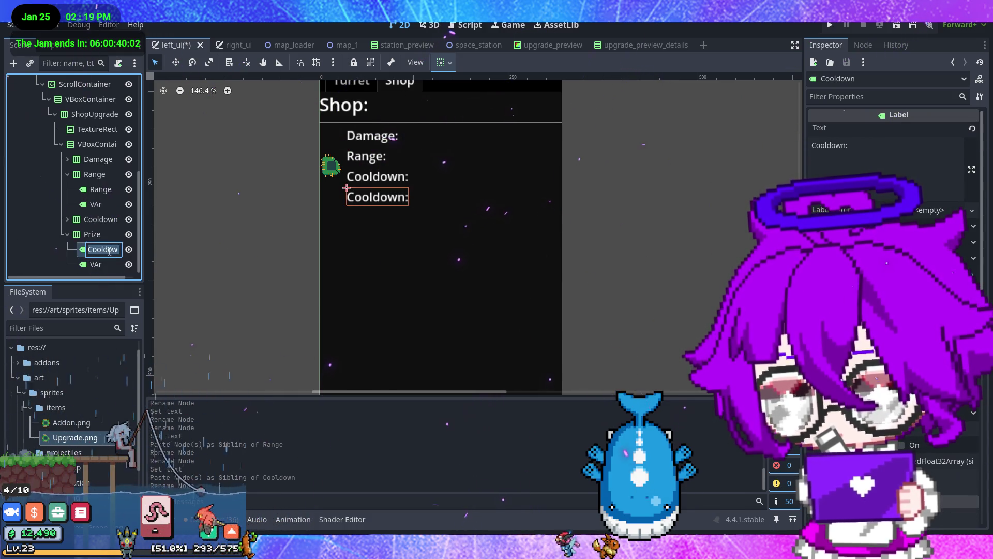
text(ri)
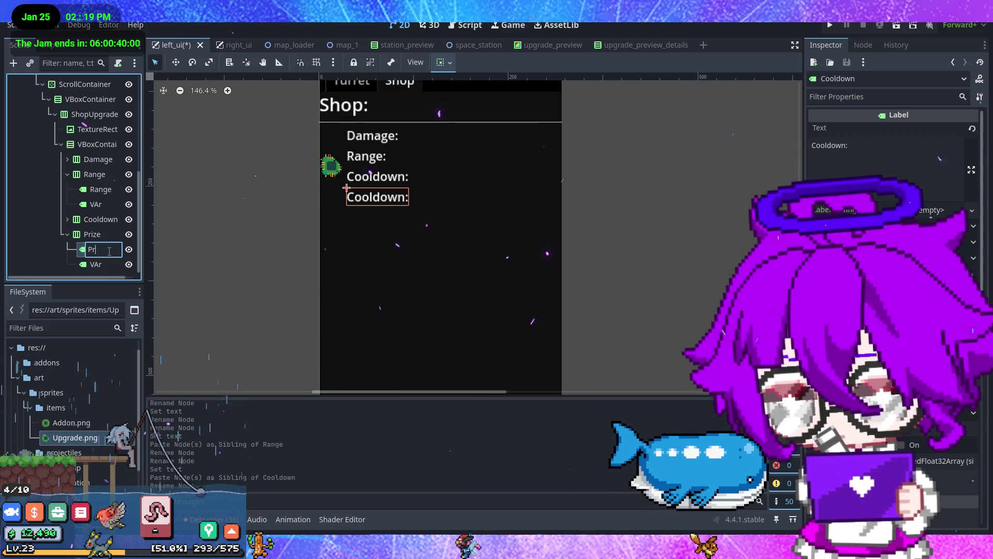
text(ze)
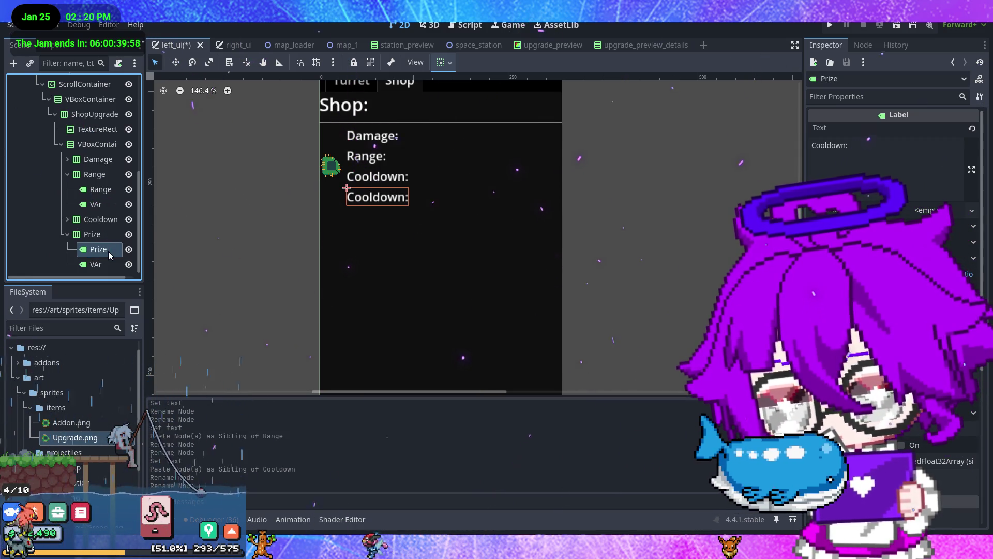
key(Return)
click(876, 136)
key(ctrl+a)
text(Prou)
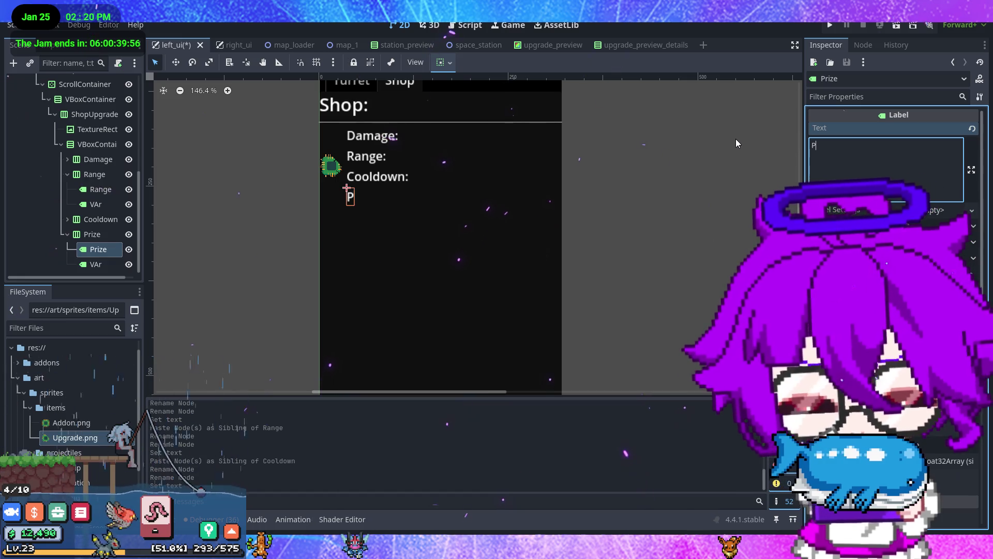
text(m)
key(BackSpace)
key(BackSpace)
key(BackSpace)
text(i)
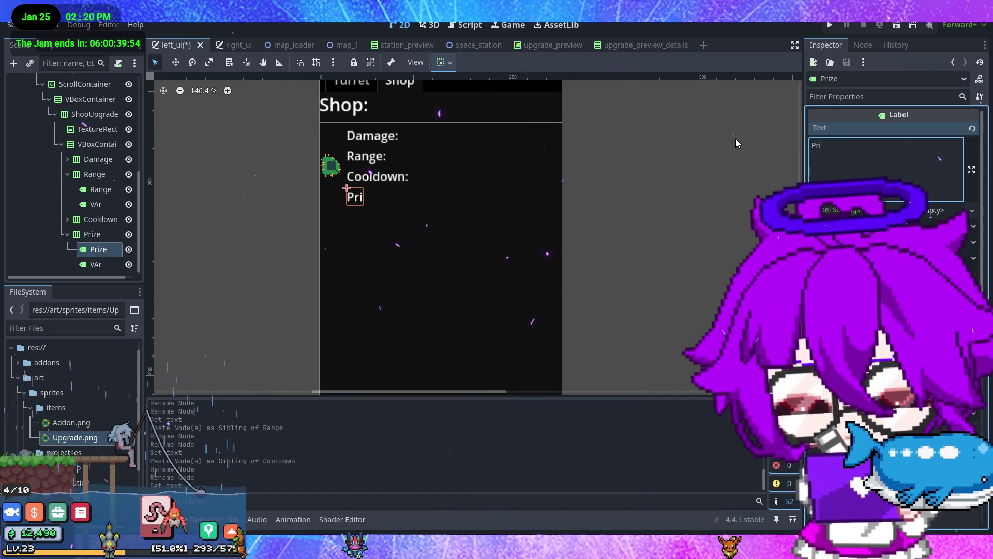
text(ze:)
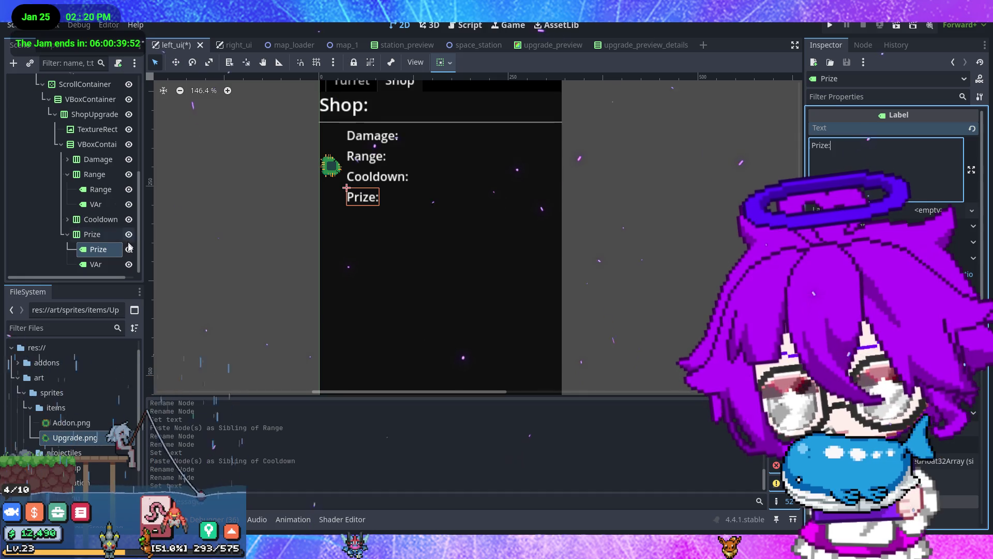
click(99, 264)
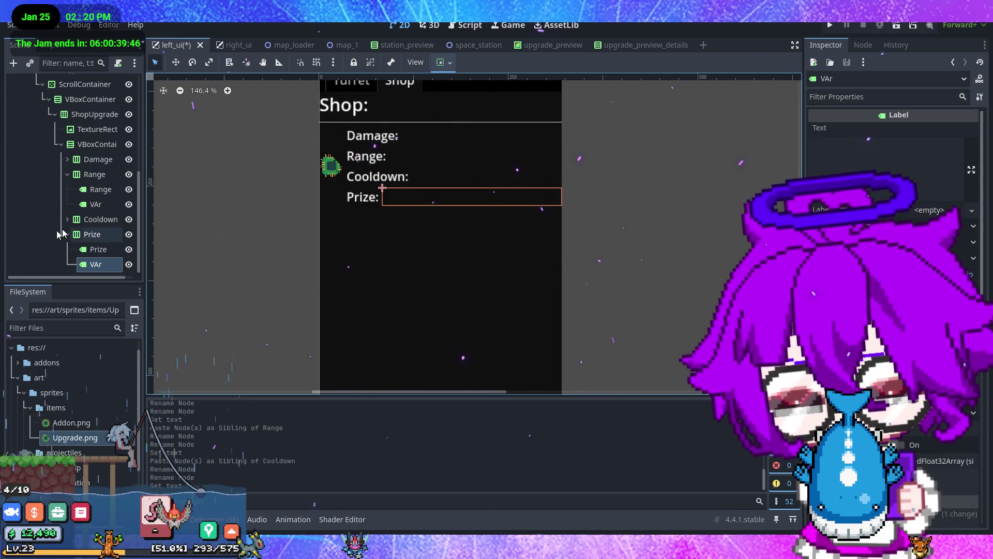
right_click(101, 236)
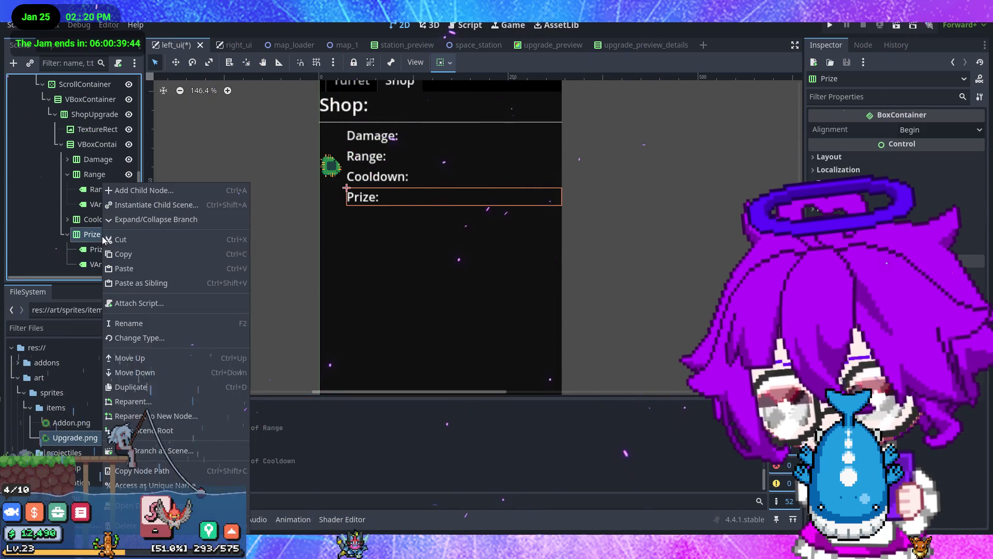
Step: Add a Button to the Prize row with the text 'Buy'
click(169, 192)
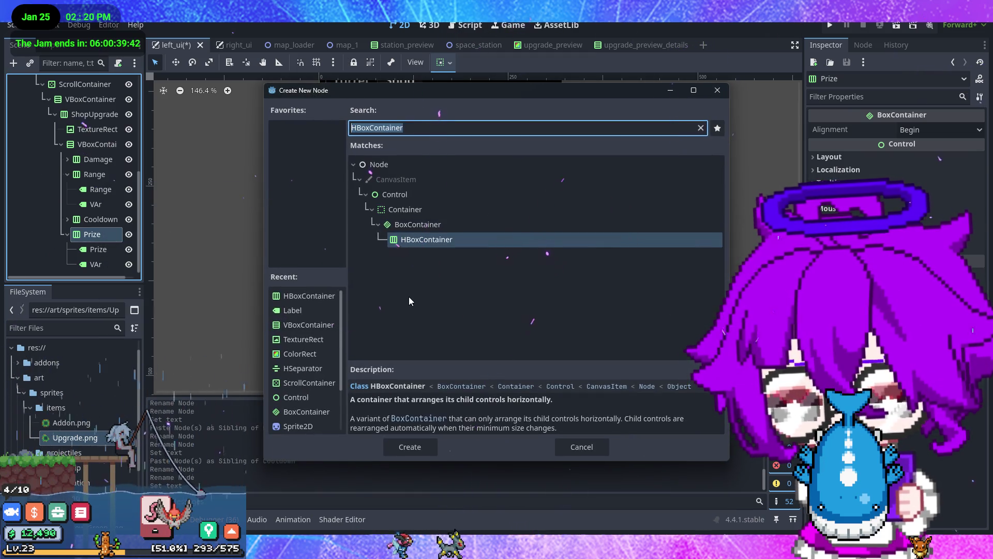
text(butto)
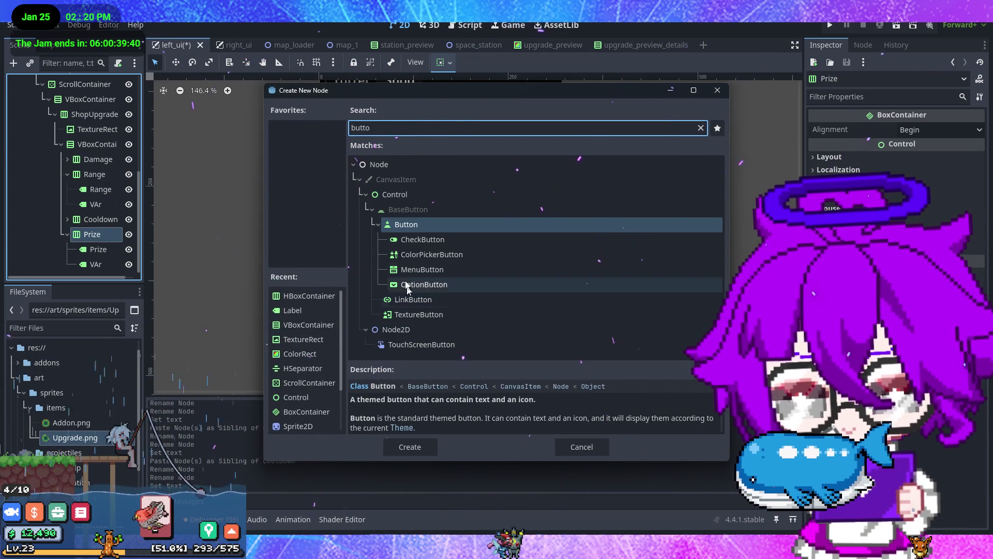
click(426, 228)
double_click(426, 228)
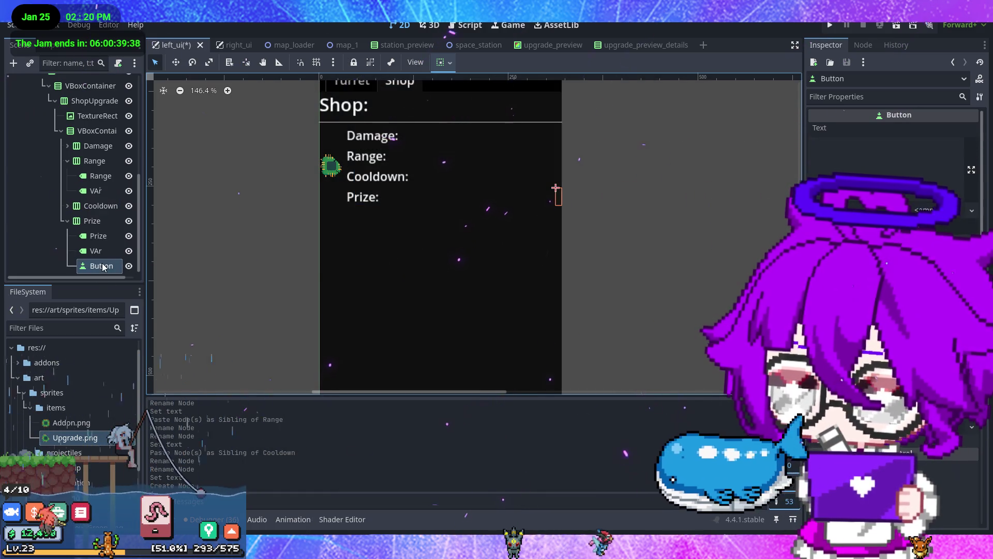
click(857, 164)
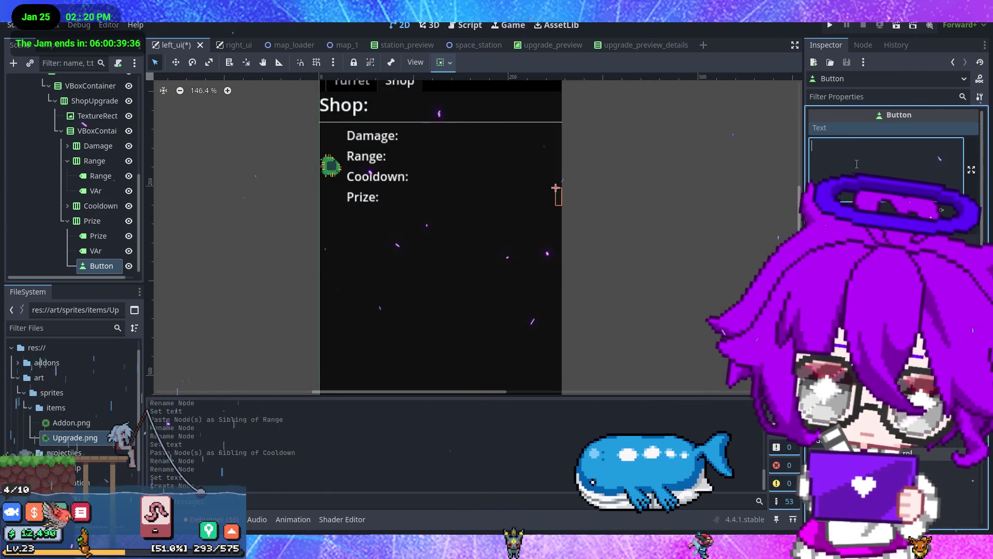
text(Purc)
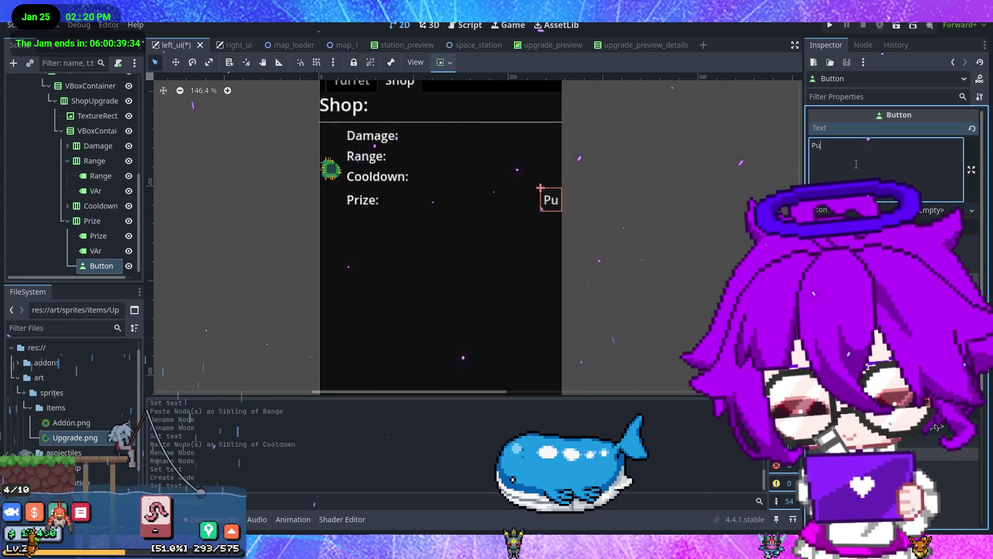
text(h)
key(BackSpace)
key(BackSpace)
key(BackSpace)
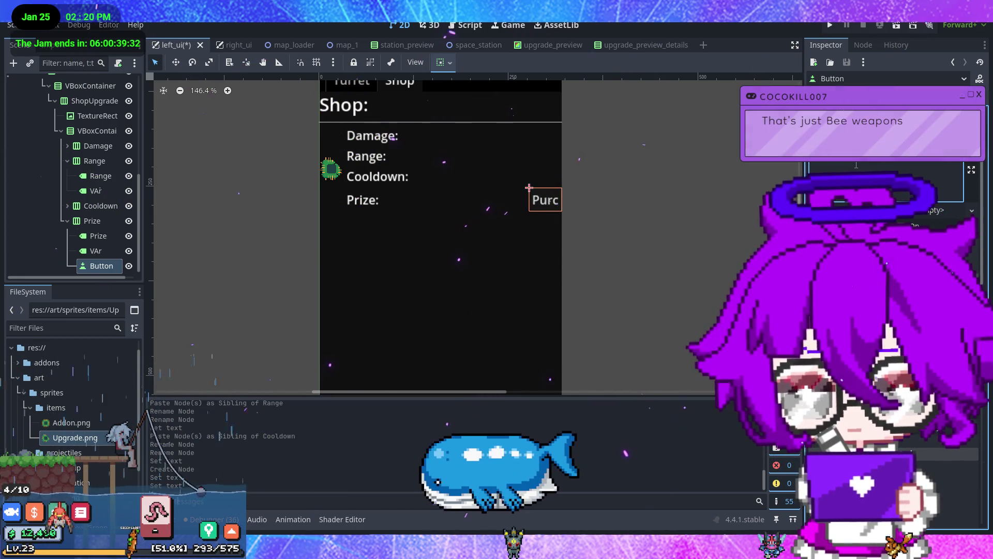
key(BackSpace)
text(Buy)
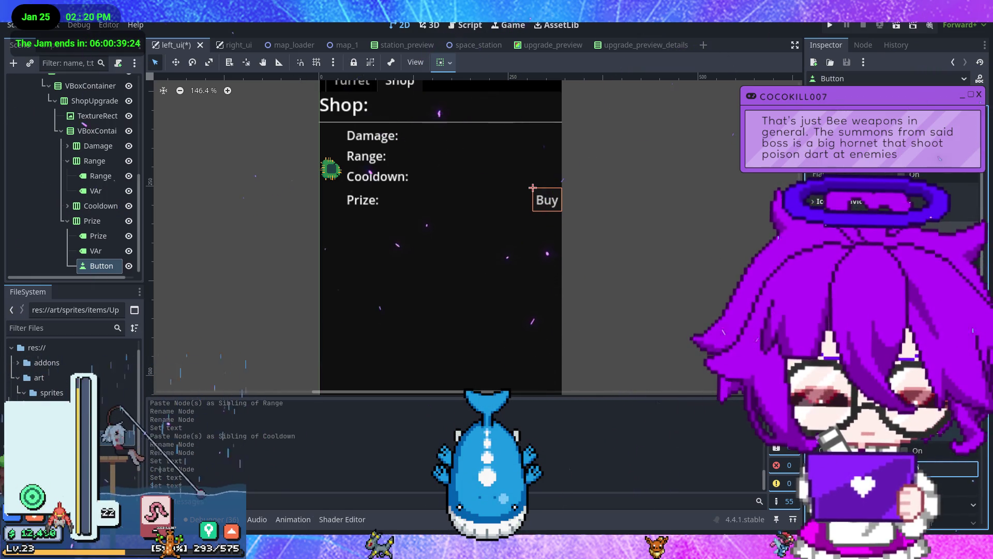
Step: Increase the Buy button's custom minimum width and change the value label's horizontal alignment
drag(533, 188, 524, 187)
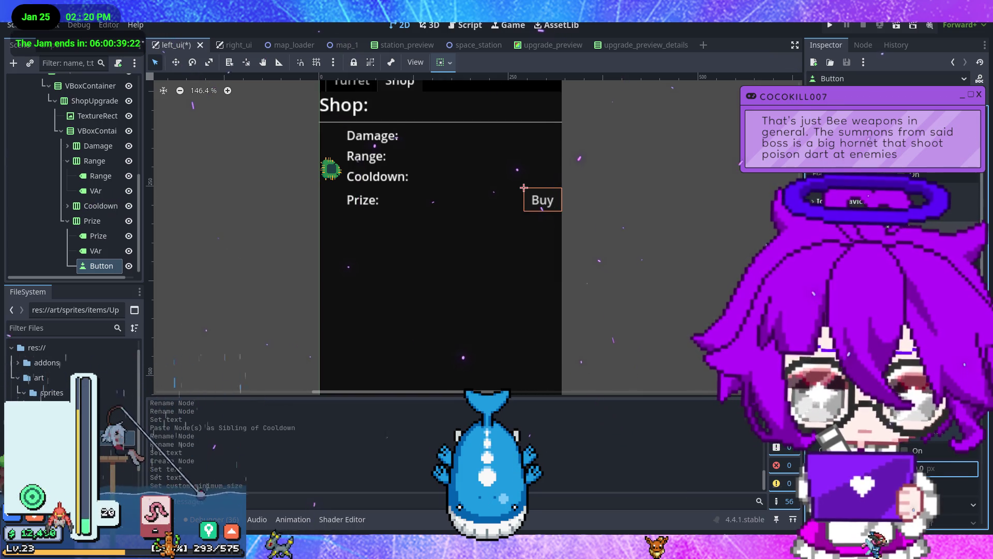
key(Return)
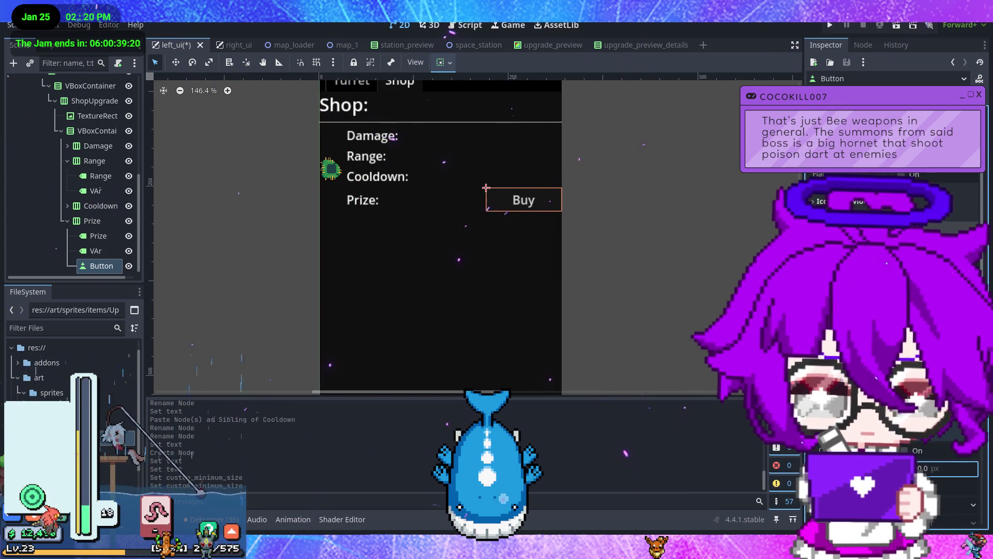
click(111, 253)
click(941, 226)
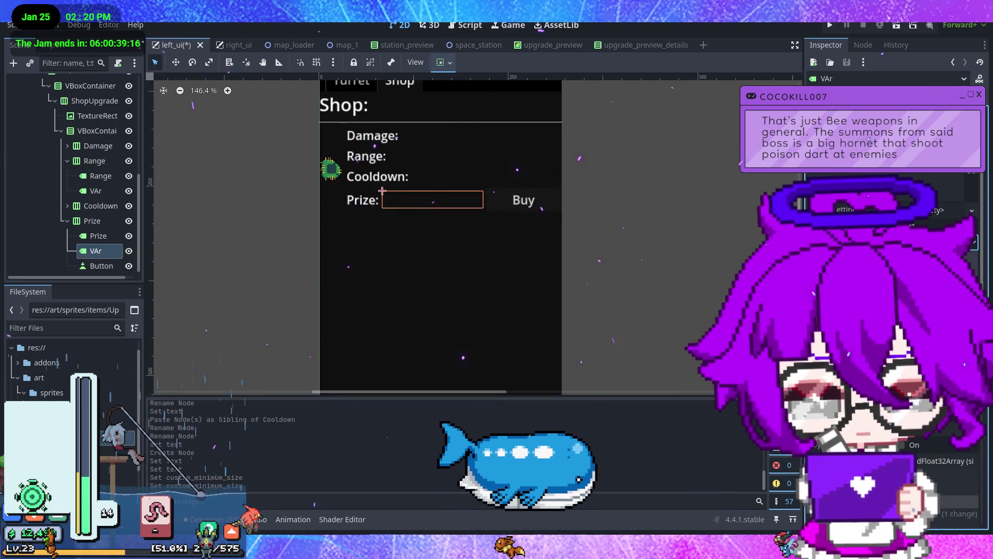
click(674, 240)
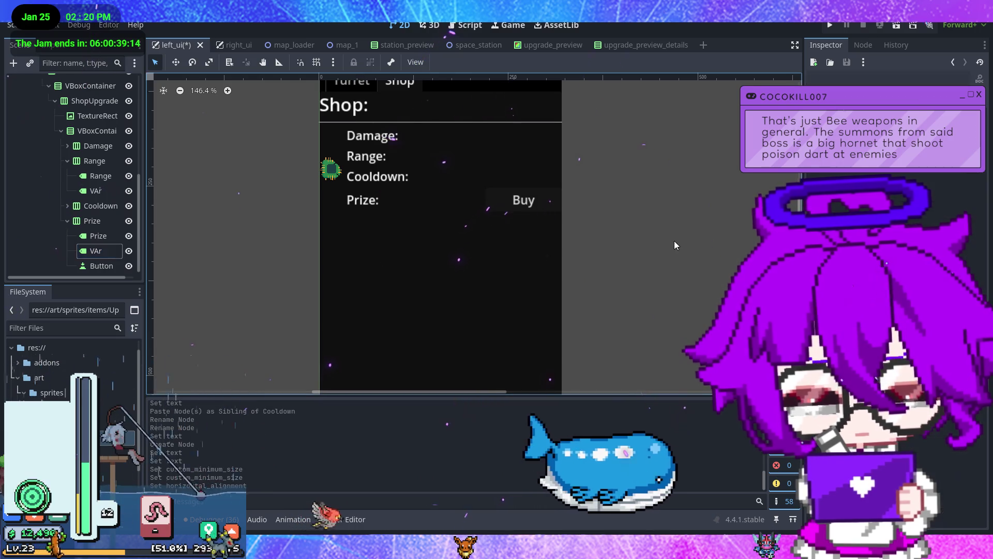
Step: Fold the Prize and Range rows and the inner VBoxContainer in the Scene dock
click(68, 222)
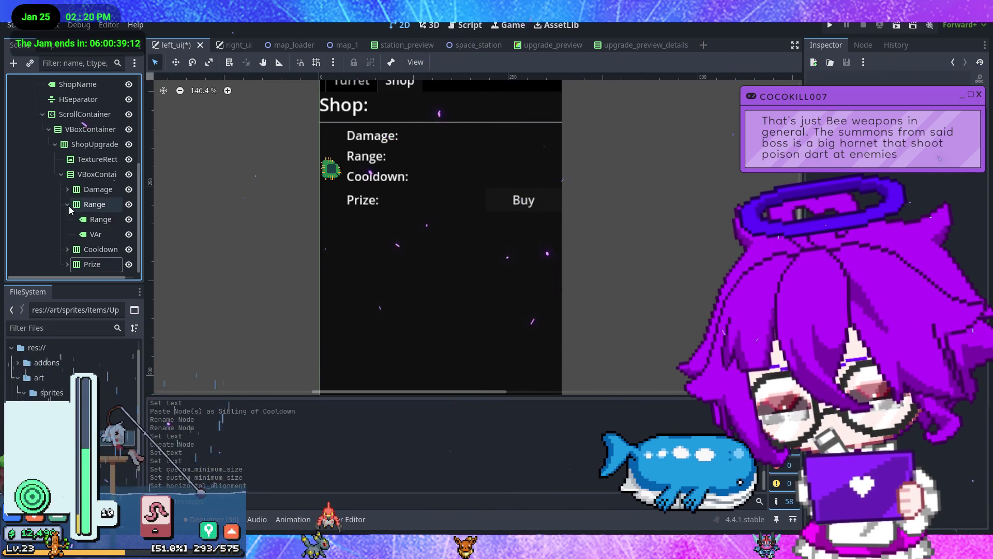
click(68, 204)
click(85, 203)
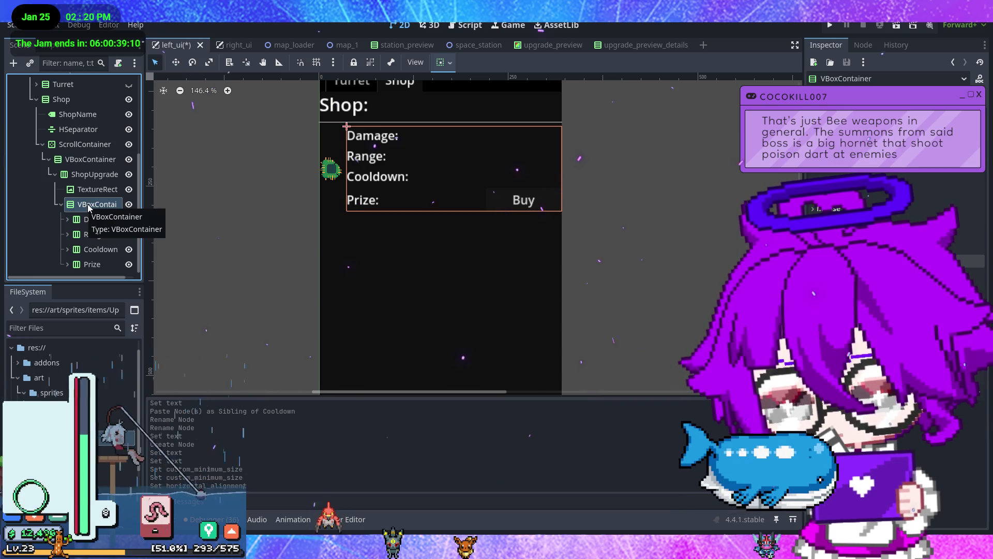
click(647, 259)
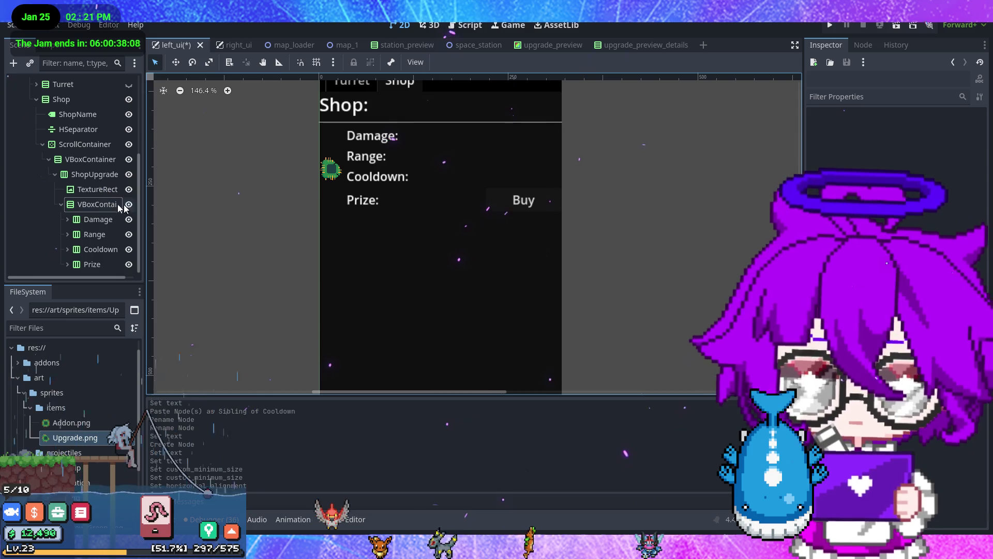
click(61, 205)
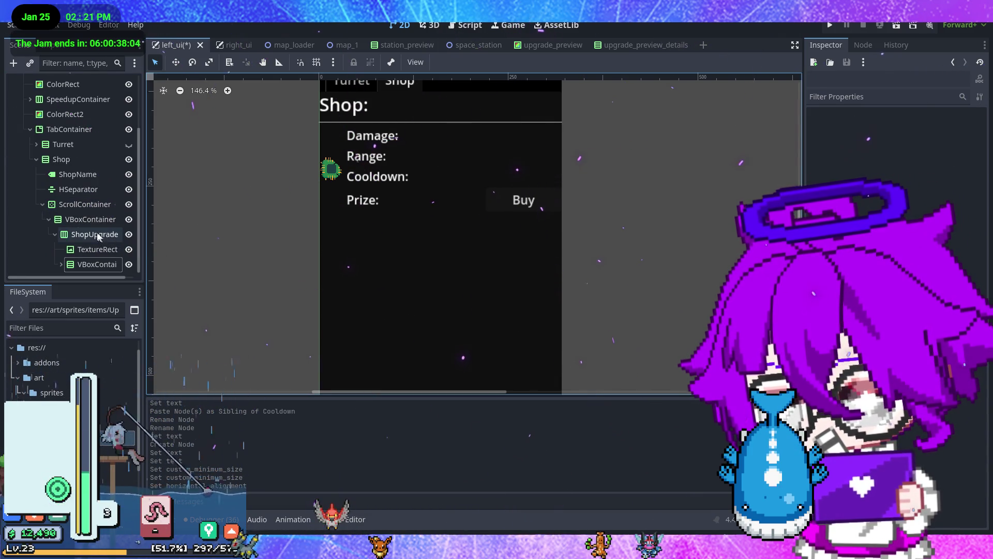
Step: Collapse the ScrollContainer branch and bring up the context menu for ShopUpgrade
click(42, 205)
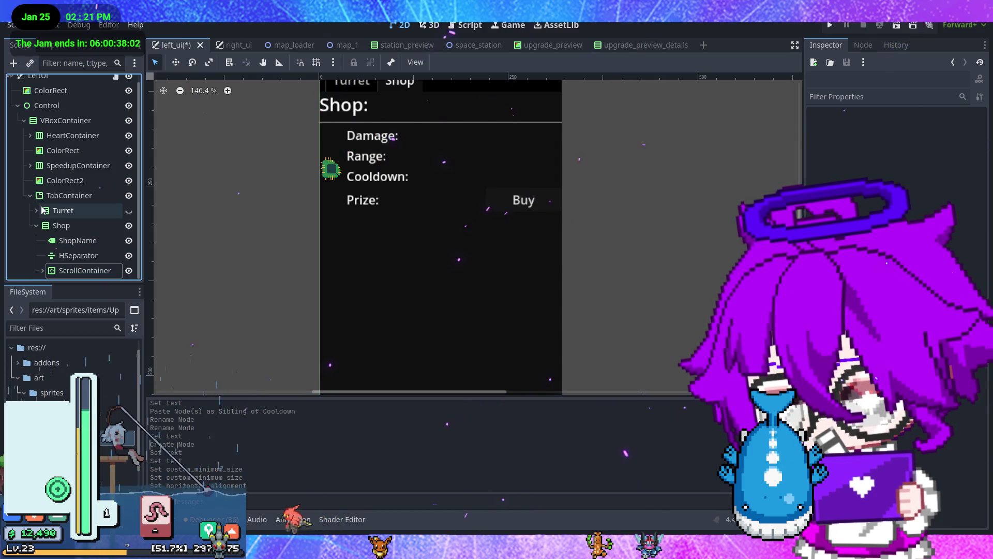
scroll(93, 262, down, 3)
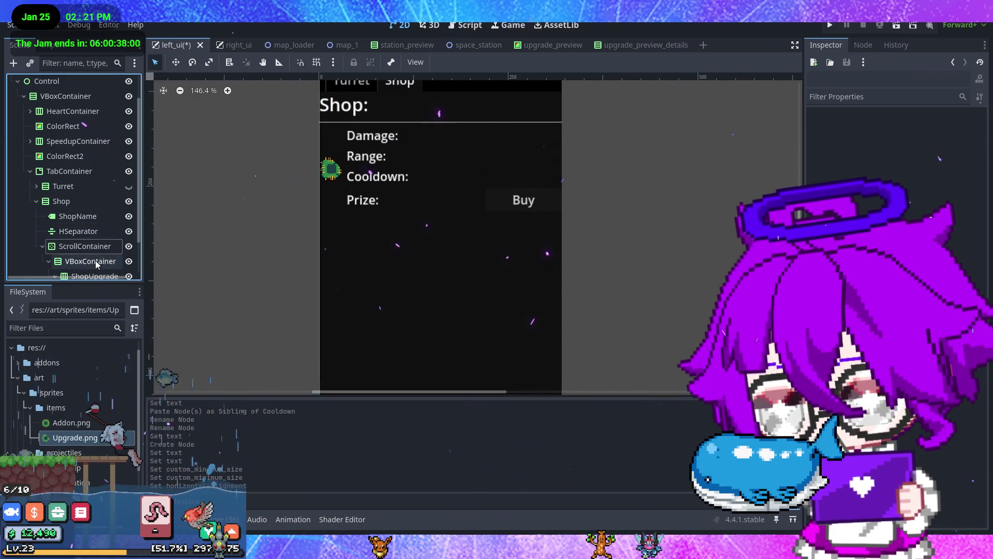
click(89, 251)
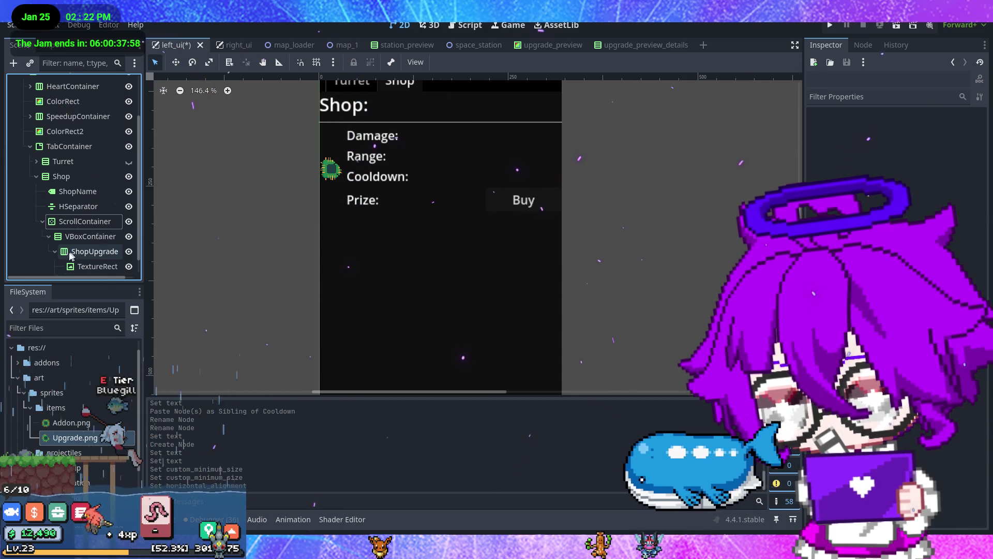
scroll(88, 259, down, 1)
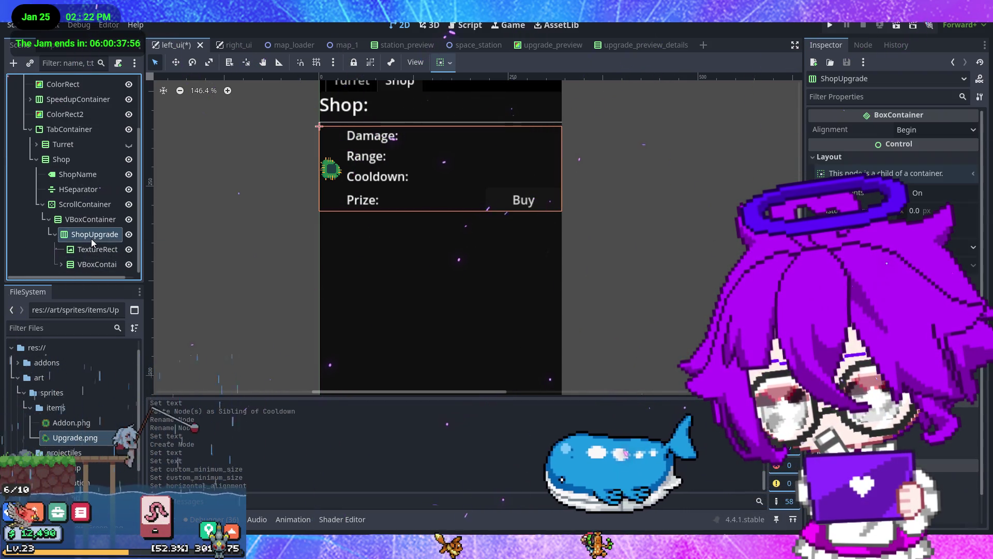
key(Up)
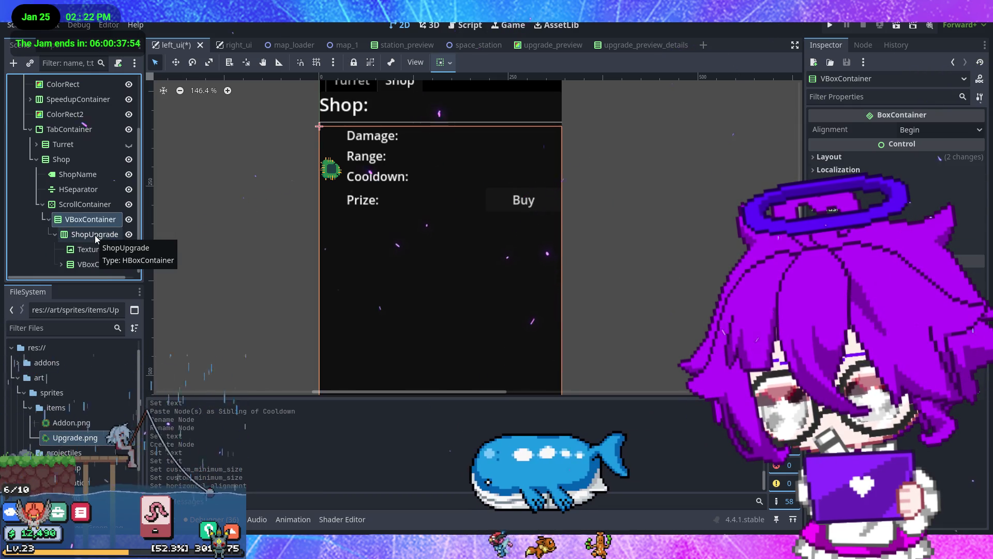
click(94, 235)
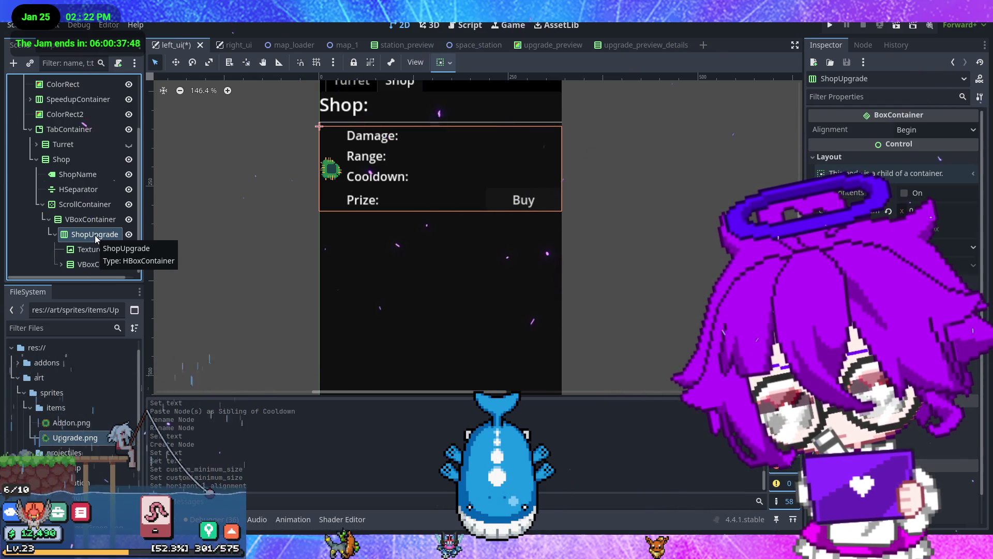
right_click(79, 234)
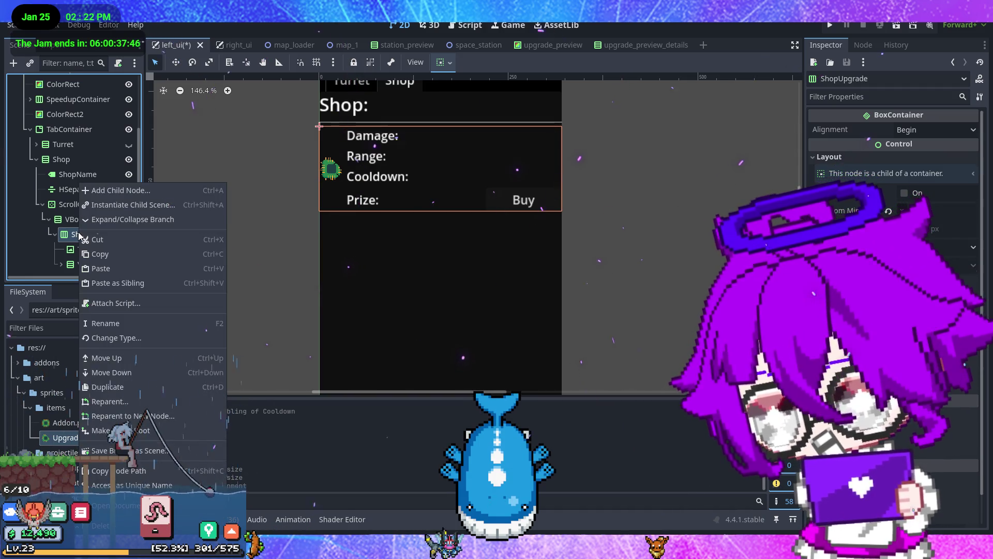
Step: Save the ShopUpgrade branch as shop_upgrade.tscn in res://scenes/ui and open it in the editor
click(160, 451)
double_click(443, 164)
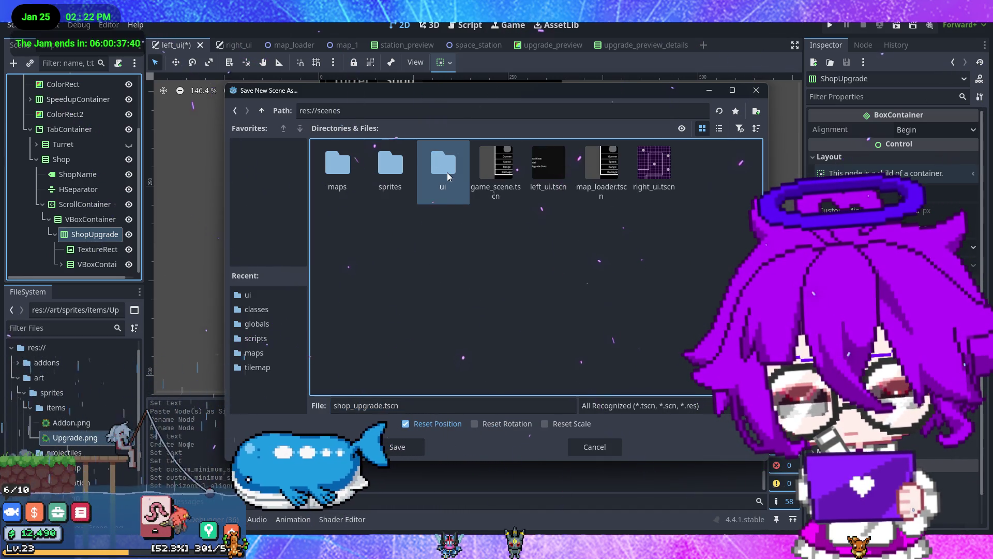
double_click(447, 172)
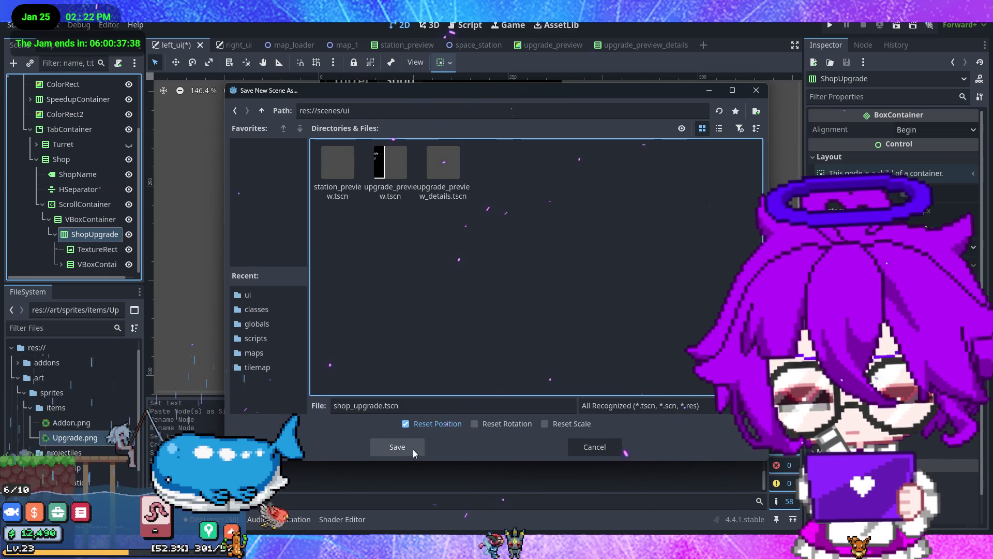
click(413, 448)
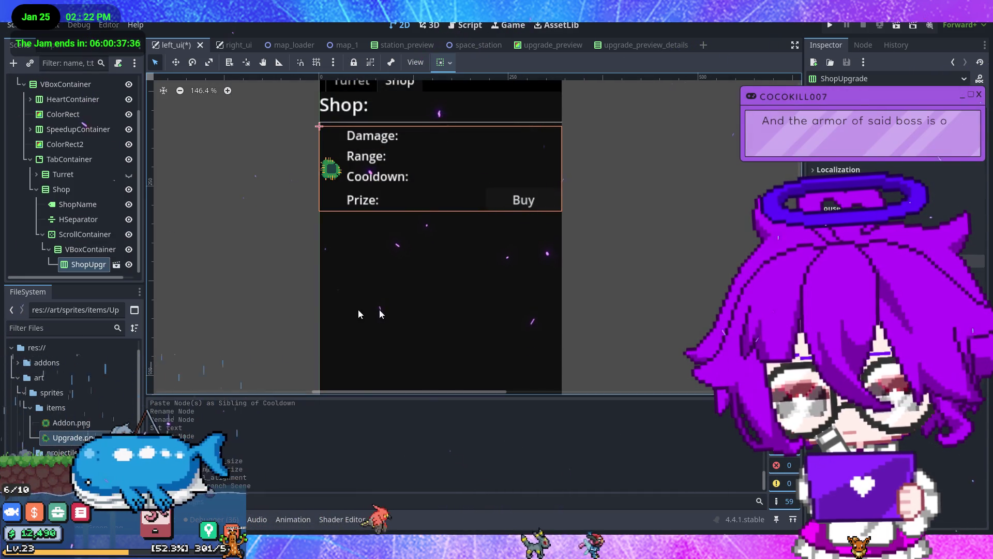
click(117, 264)
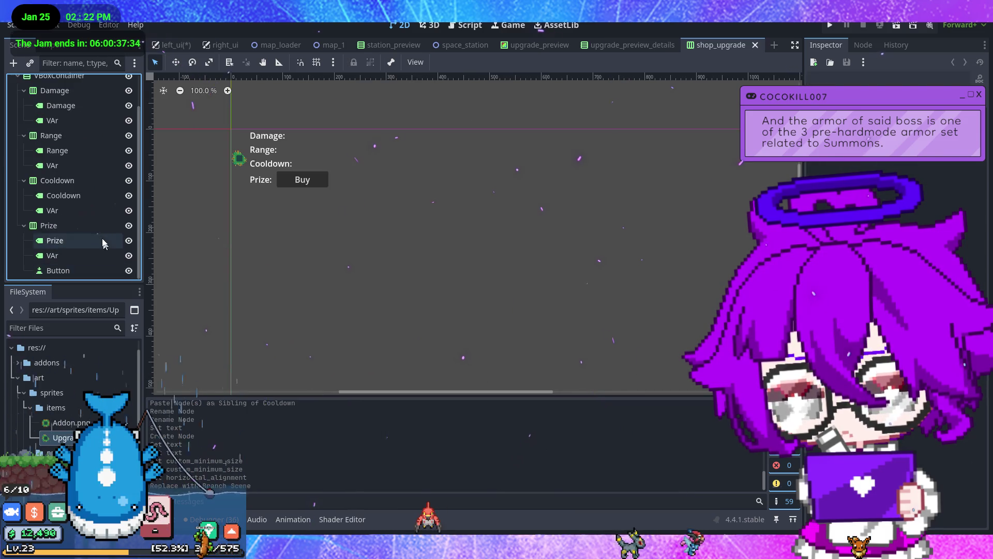
Step: Attach a new script, res://scripts/classes/shop_upgrade.gd, to the ShopUpgrade root node
scroll(99, 231, up, 3)
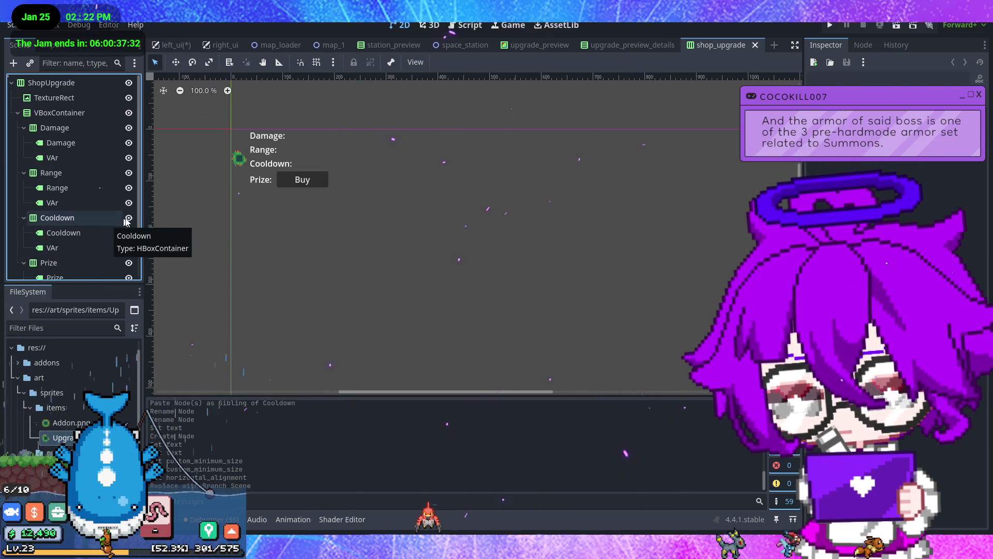
click(72, 83)
click(118, 64)
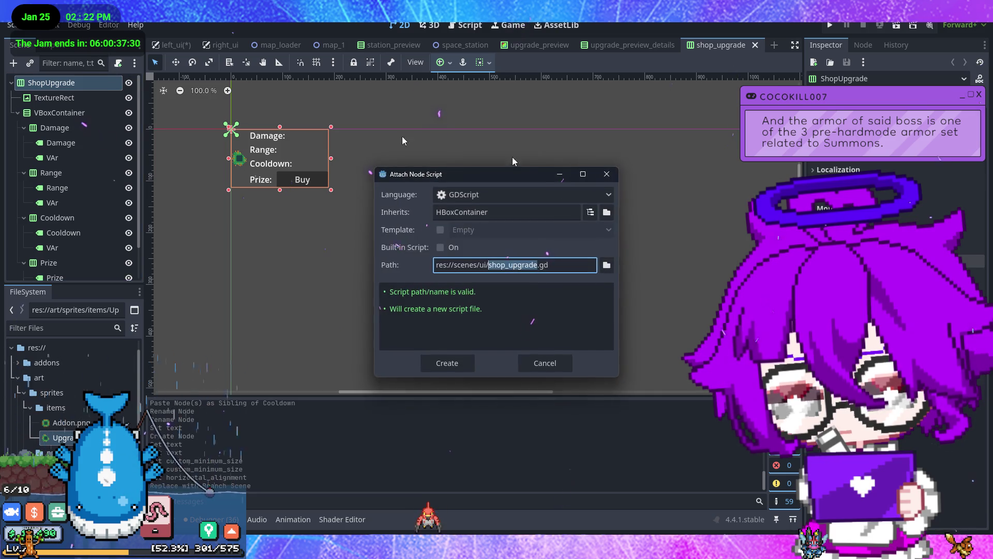
click(605, 264)
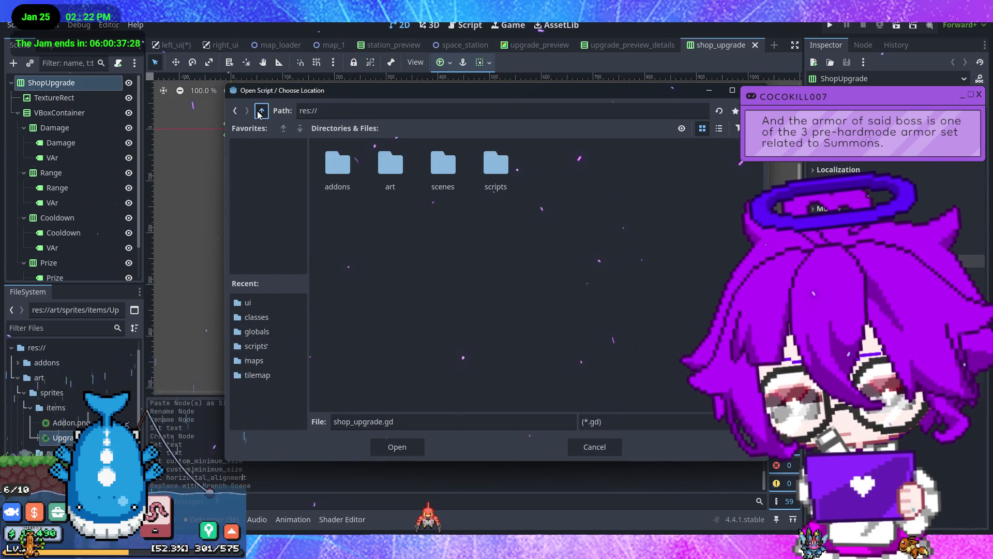
double_click(496, 166)
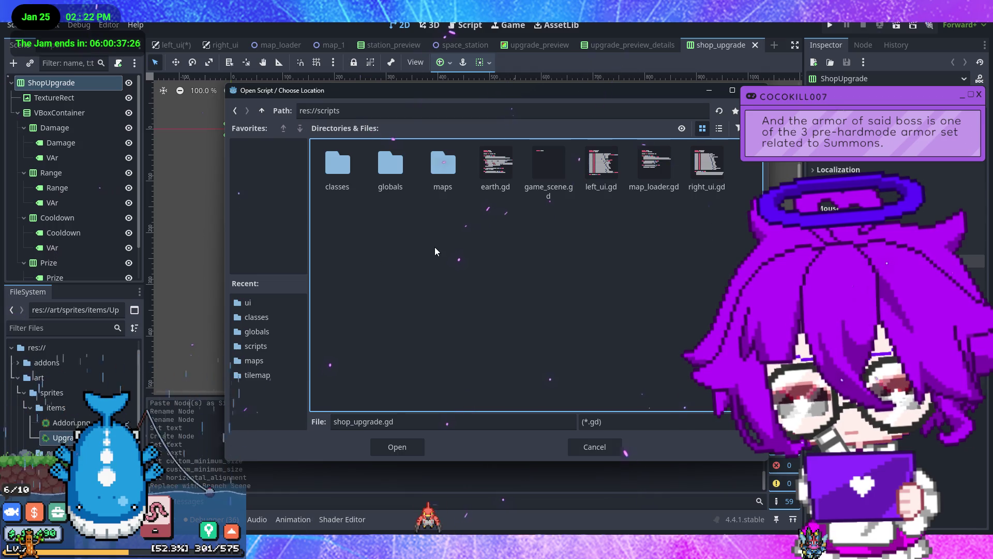
double_click(325, 164)
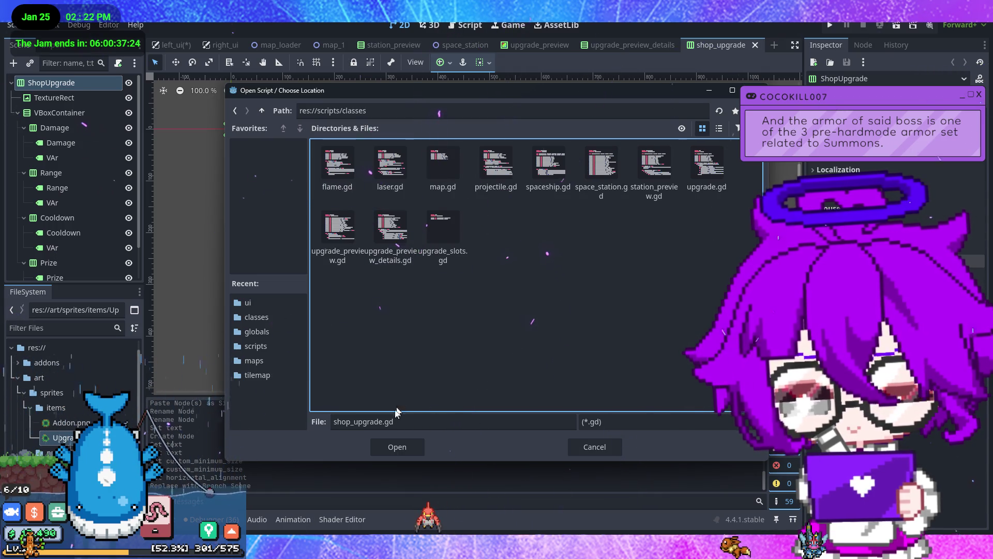
click(405, 444)
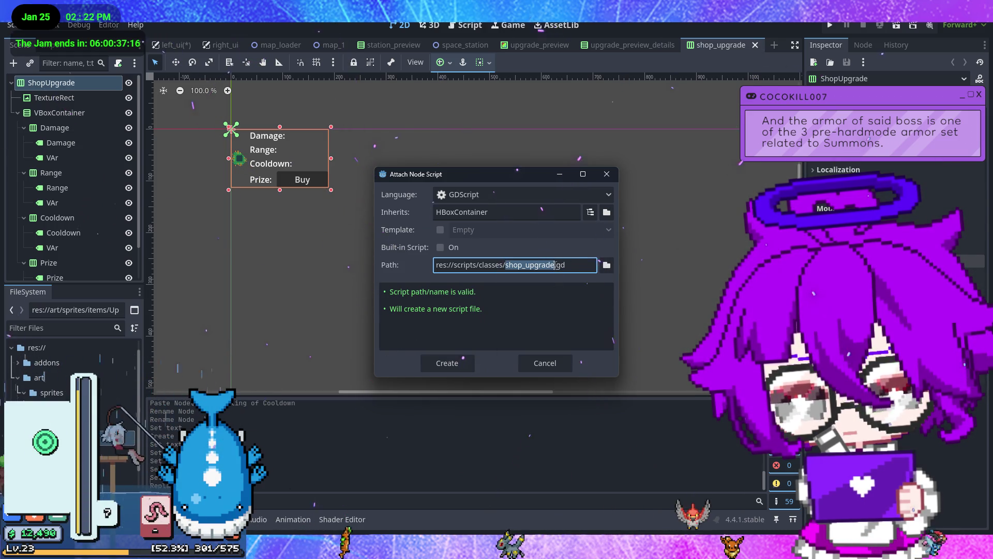
text(shop_u)
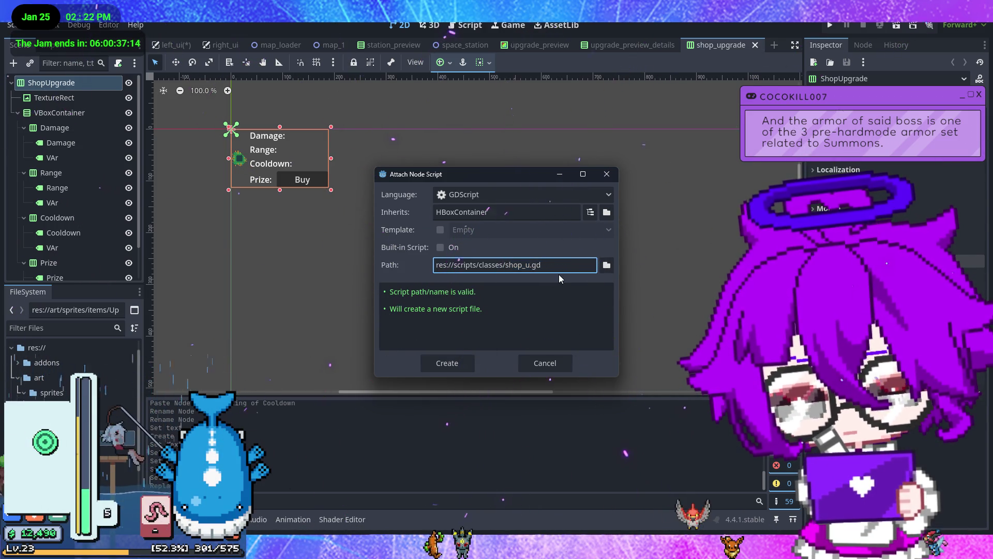
key(BackSpace)
key(BackSpace)
text(item)
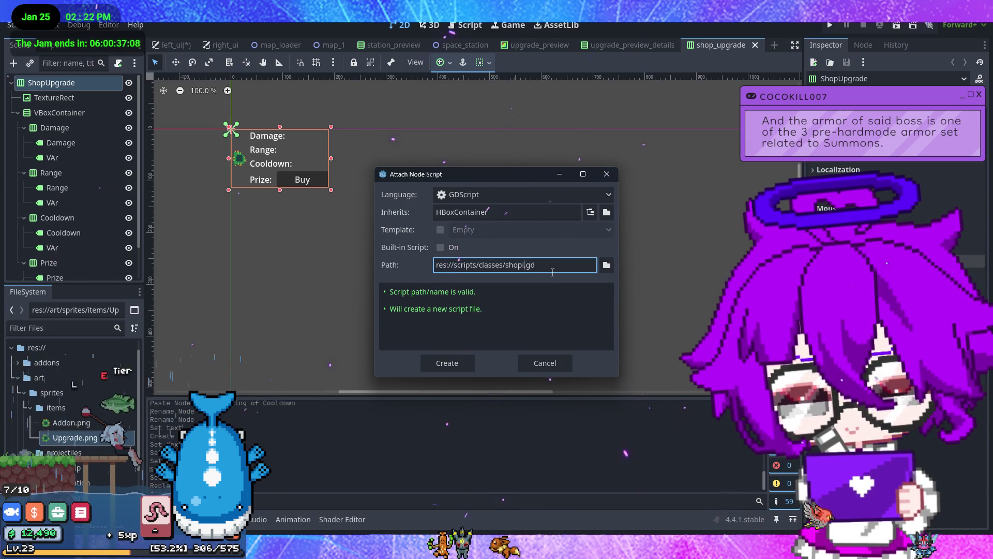
text(_up)
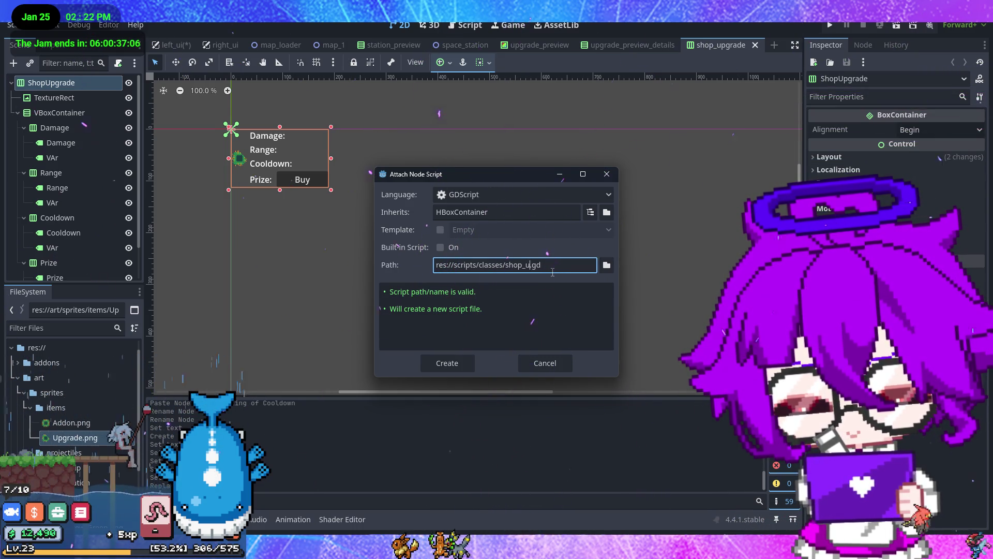
text(grade)
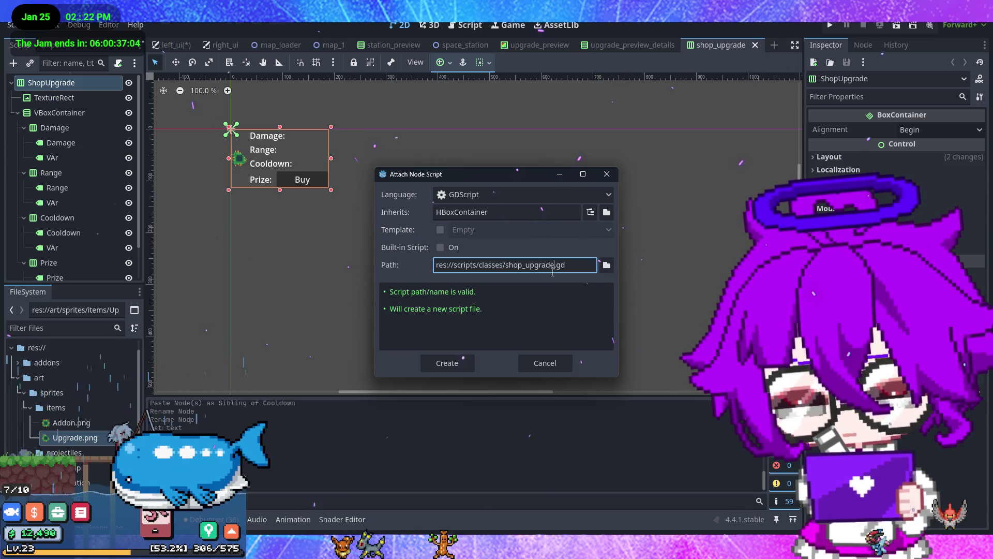
click(465, 363)
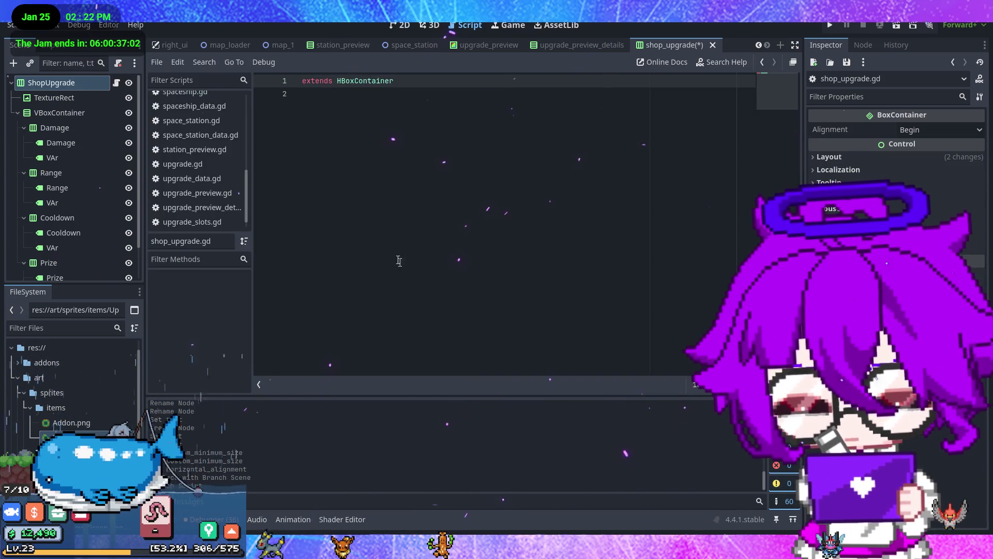
click(370, 100)
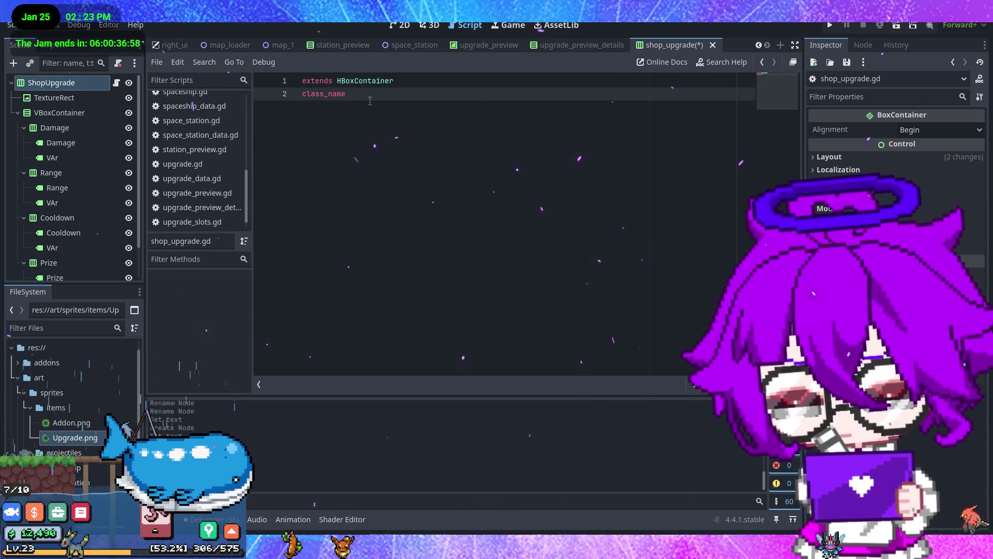
text(hopUpgrade)
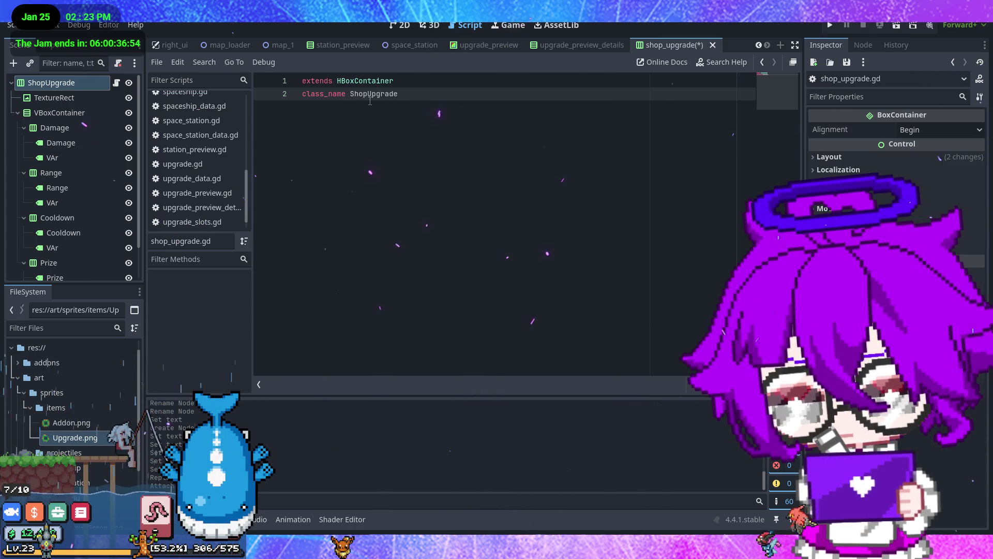
key(Return)
key(Return)
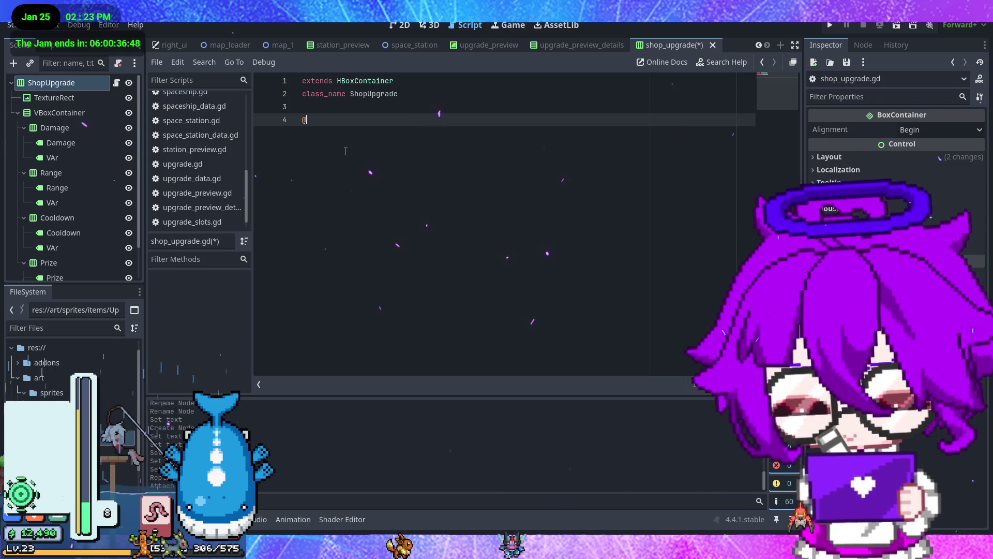
key(Return)
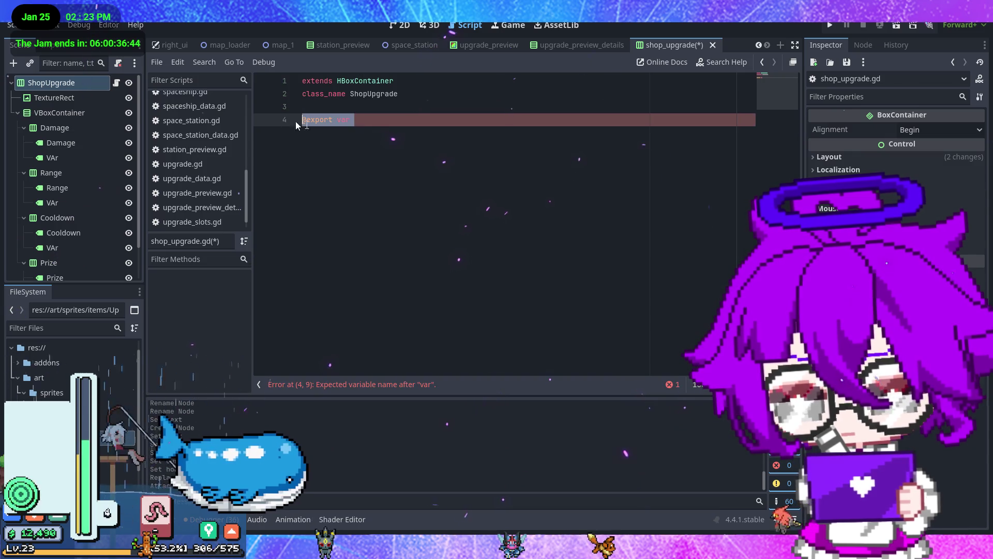
key(Return)
key(ctrl+v)
key(ctrl+v)
key(ctrl+v)
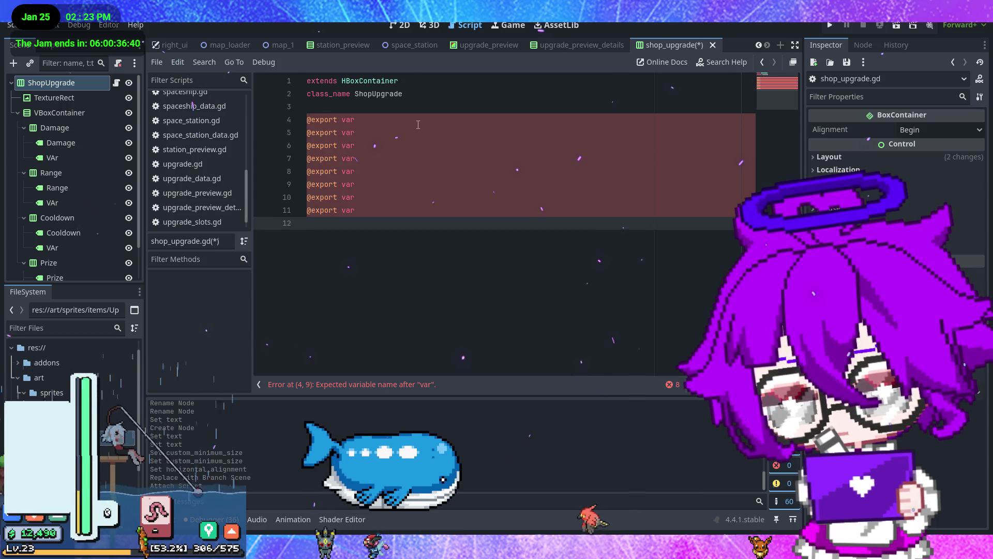
click(417, 124)
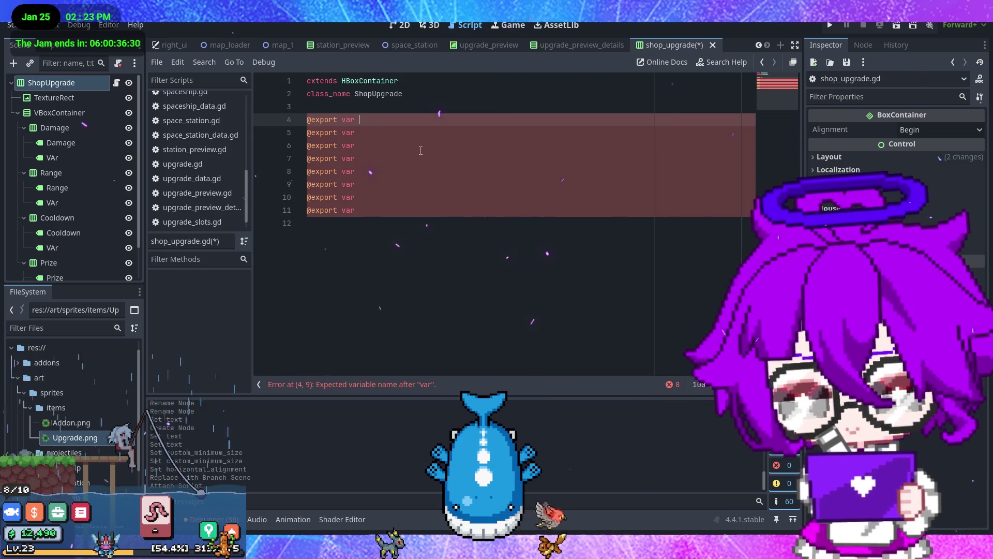
Step: Declare the first export as shop_upgrade: Upgrade
click(73, 97)
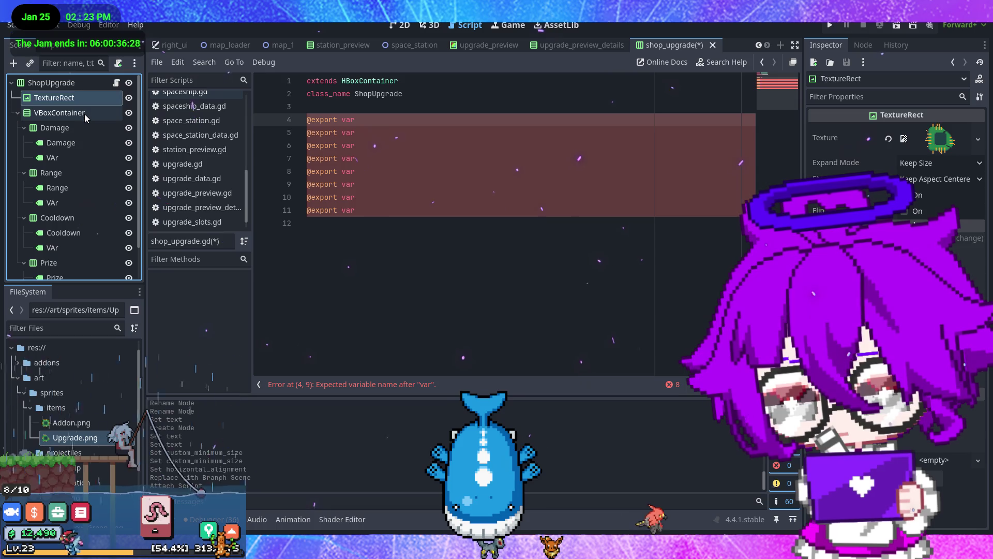
click(85, 114)
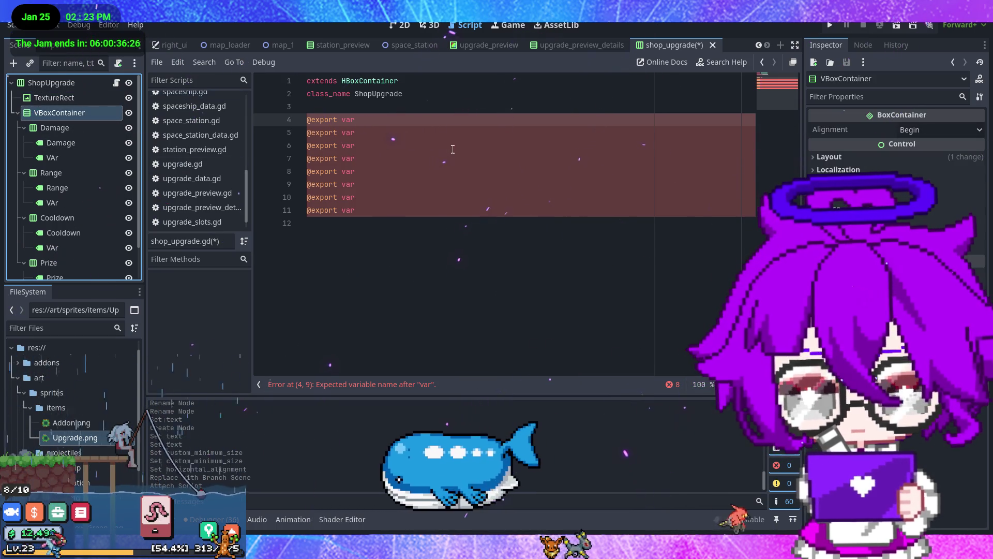
click(408, 121)
text(u)
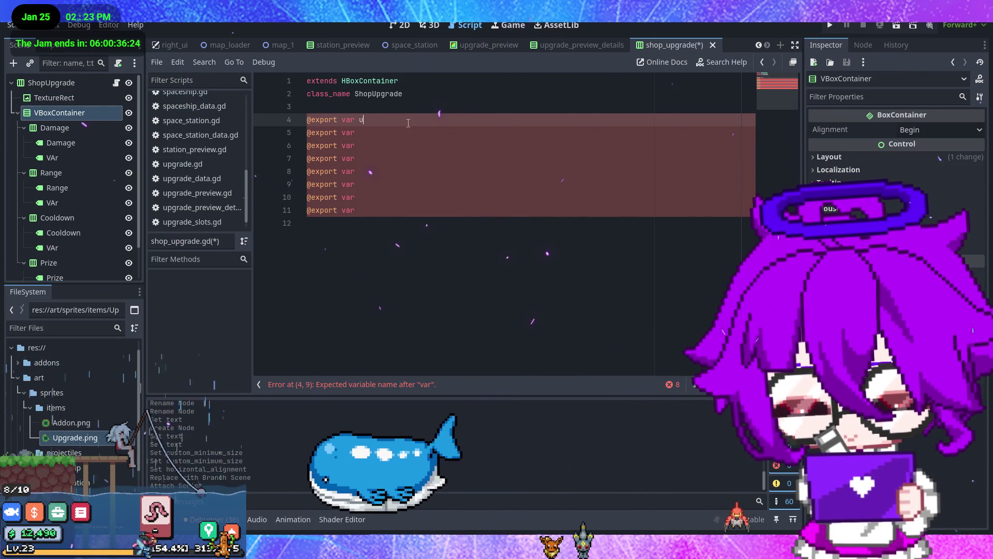
text(p)
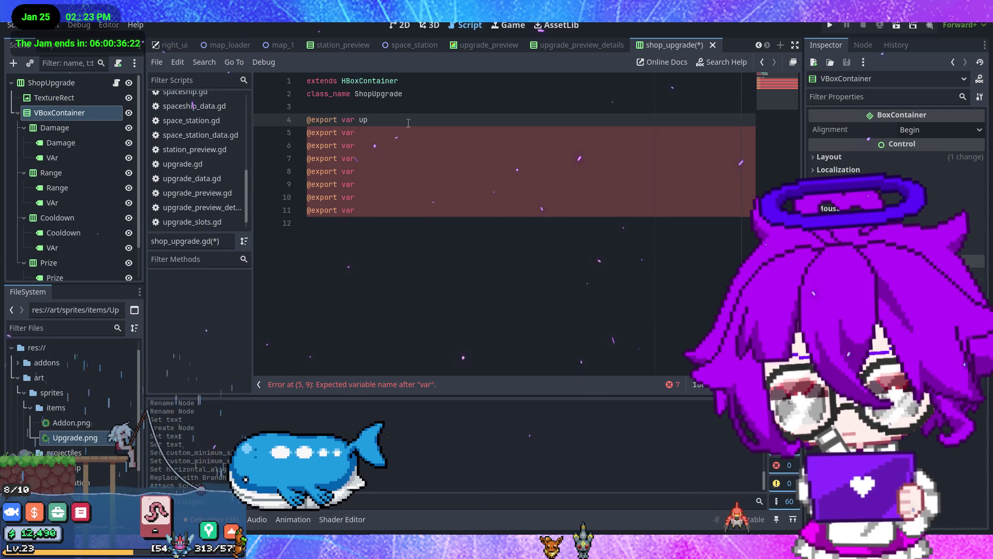
text(p)
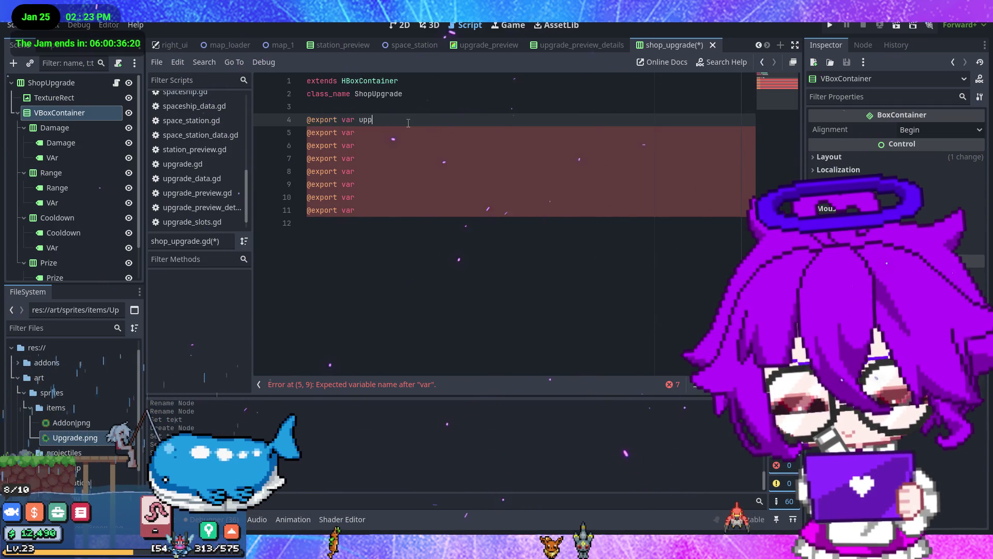
text(gr)
key(BackSpace)
key(BackSpace)
key(BackSpace)
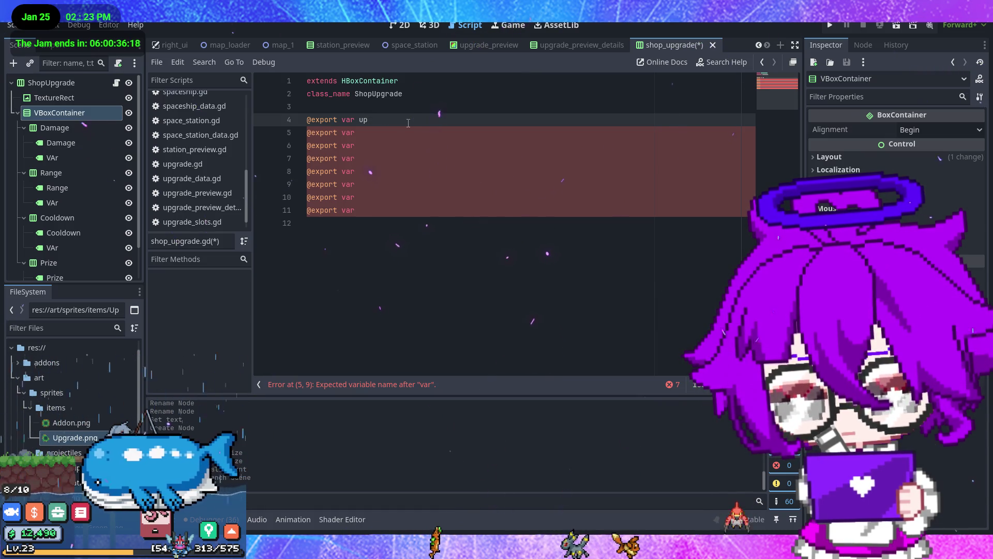
text(grade:)
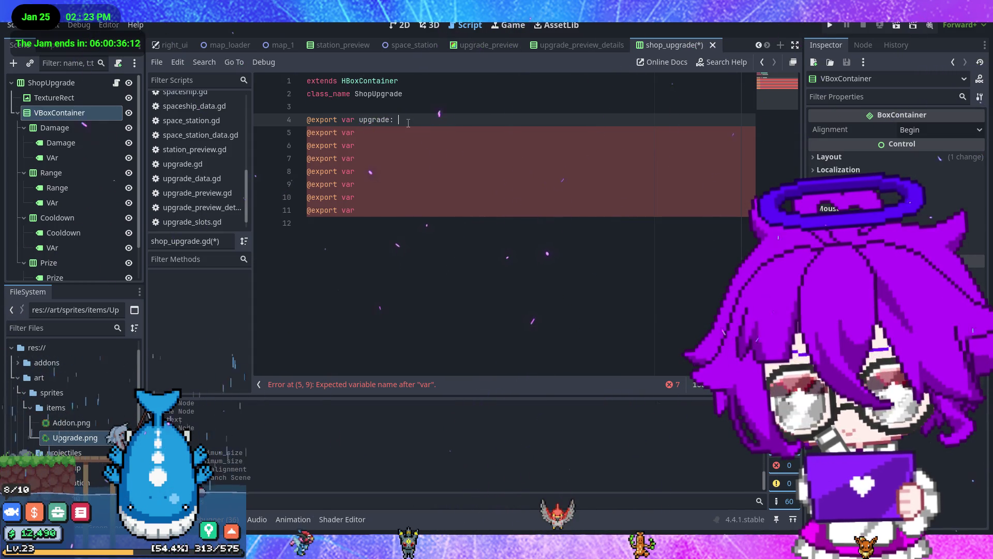
key(BackSpace)
key(BackSpace)
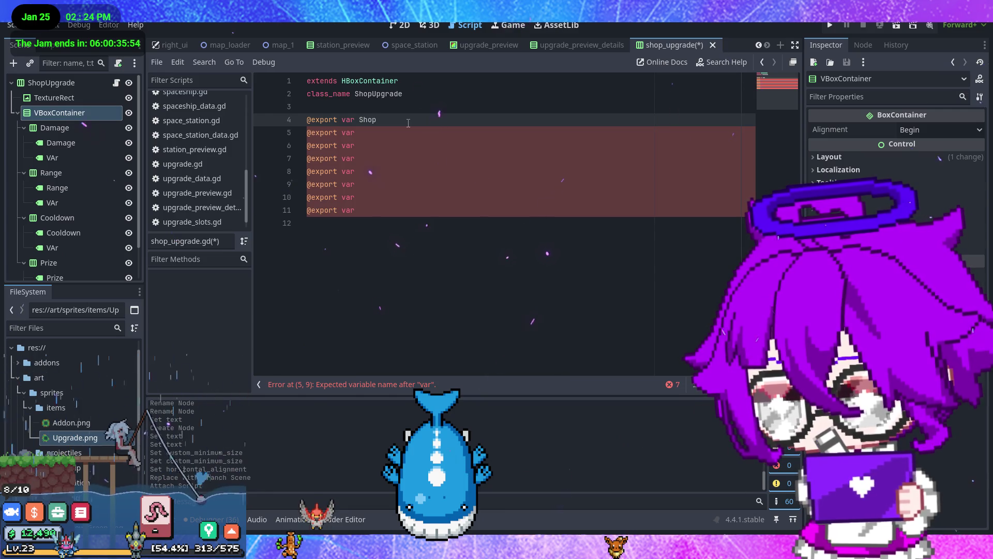
key(BackSpace)
key(BackSpace)
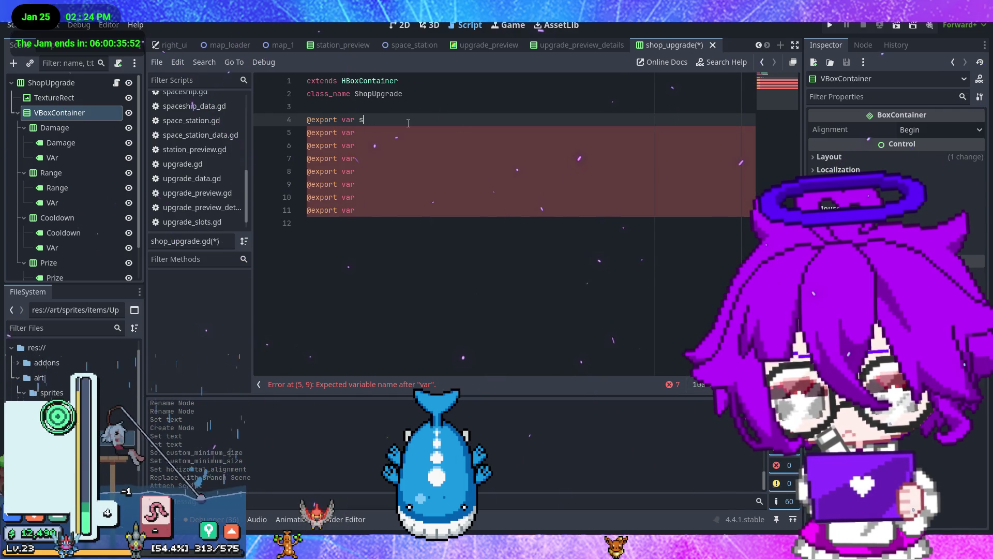
text(hop_)
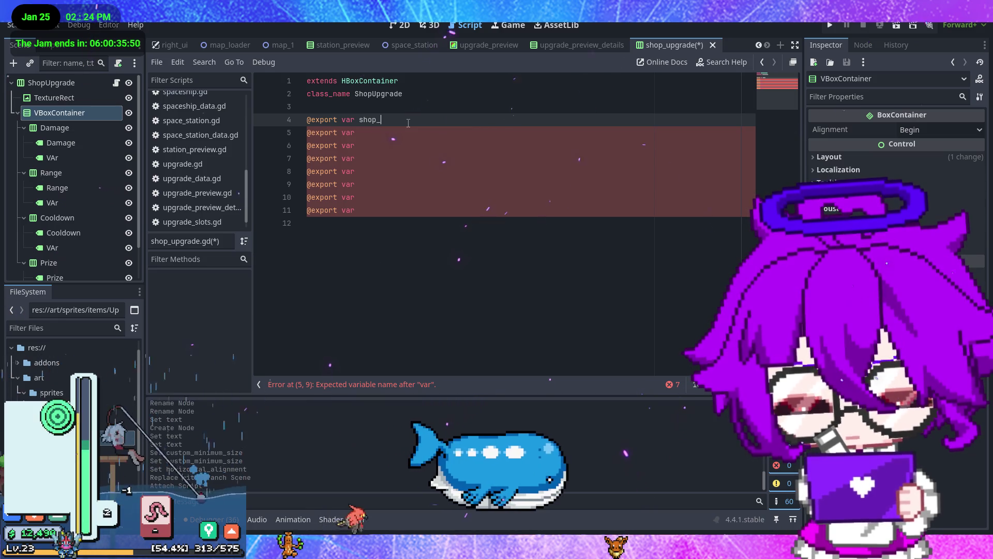
text(upgrade)
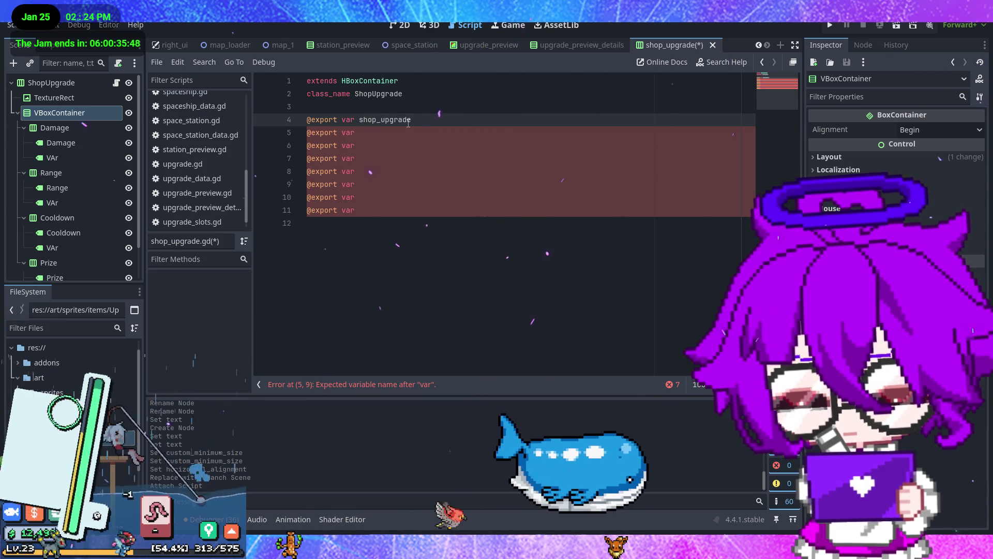
text(: Upgr)
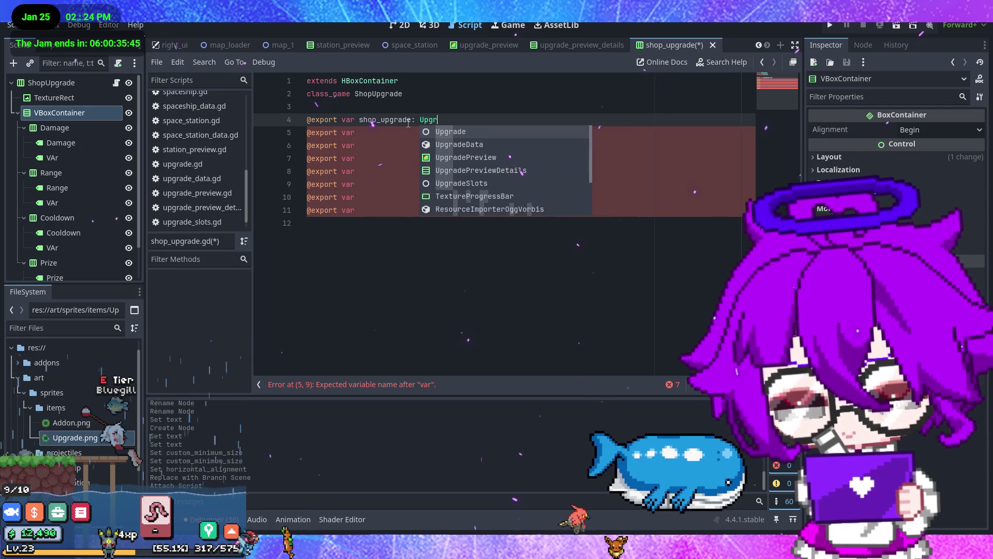
key(Return)
Step: Declare the second export as upgrade_damage: float, using autocomplete for the type
click(420, 138)
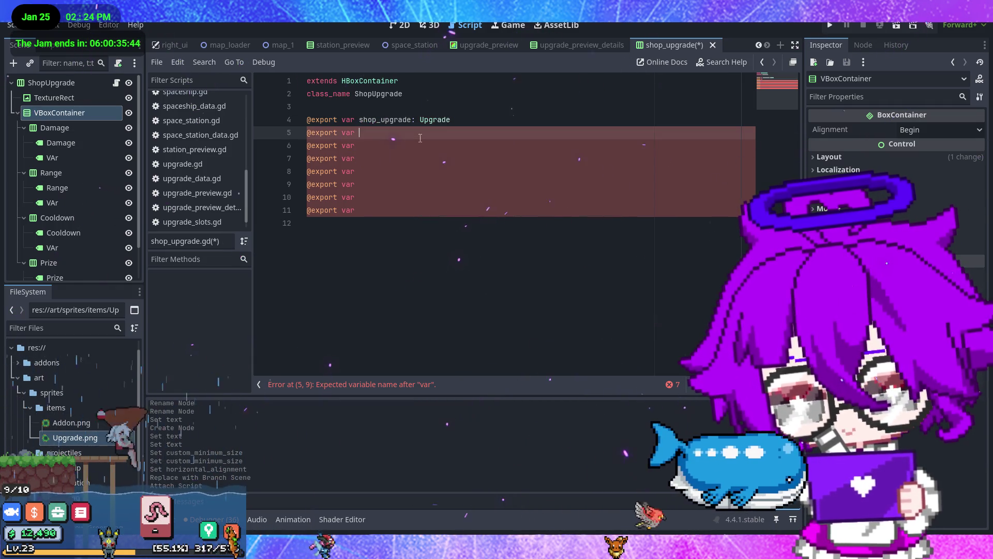
text(upgrade_damage: fl)
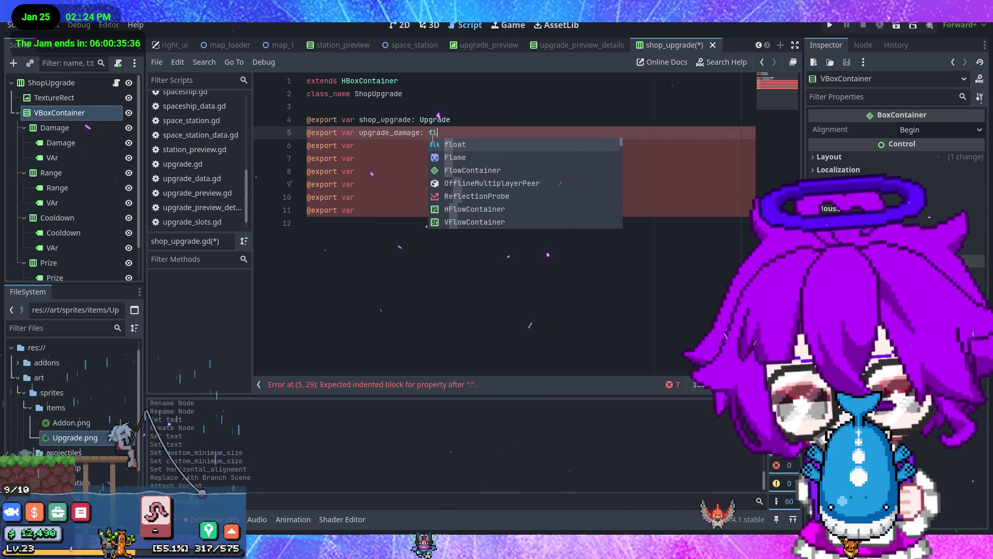
key(Return)
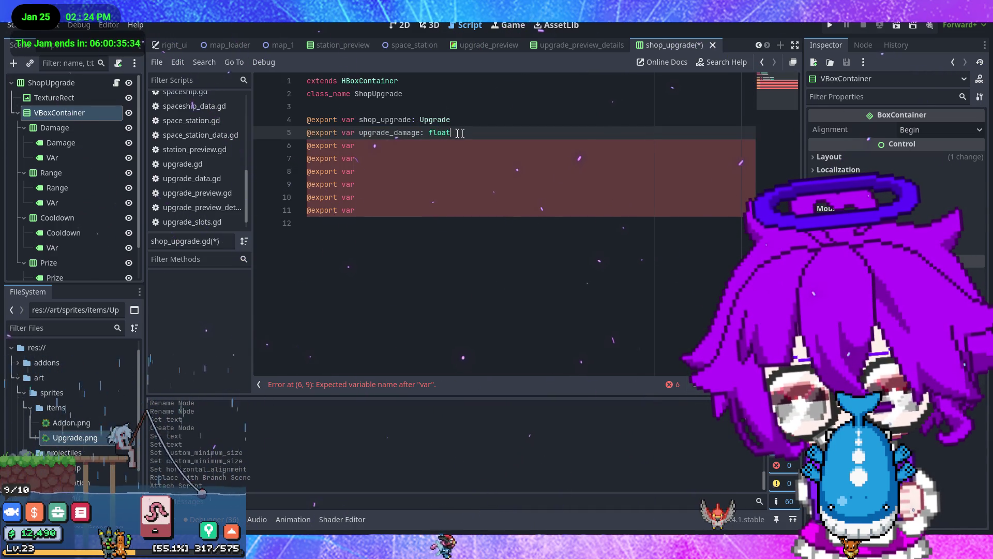
key(ctrl+c)
click(375, 147)
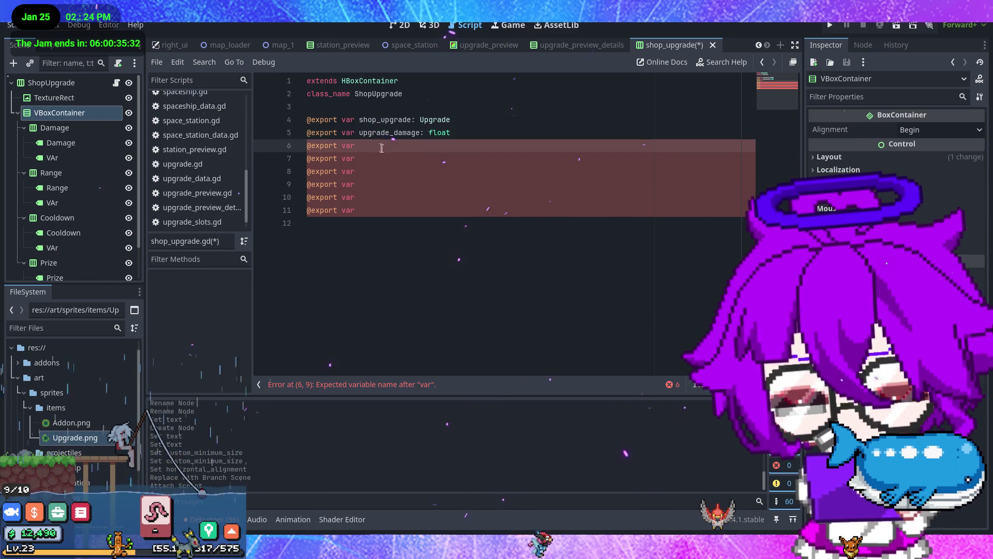
Step: Paste the damage declaration onto lines 6–7 and rename them upgrade_range and upgrade_cooldown
key(ctrl+v)
key(Down)
key(ctrl+v)
drag(420, 147, 398, 146)
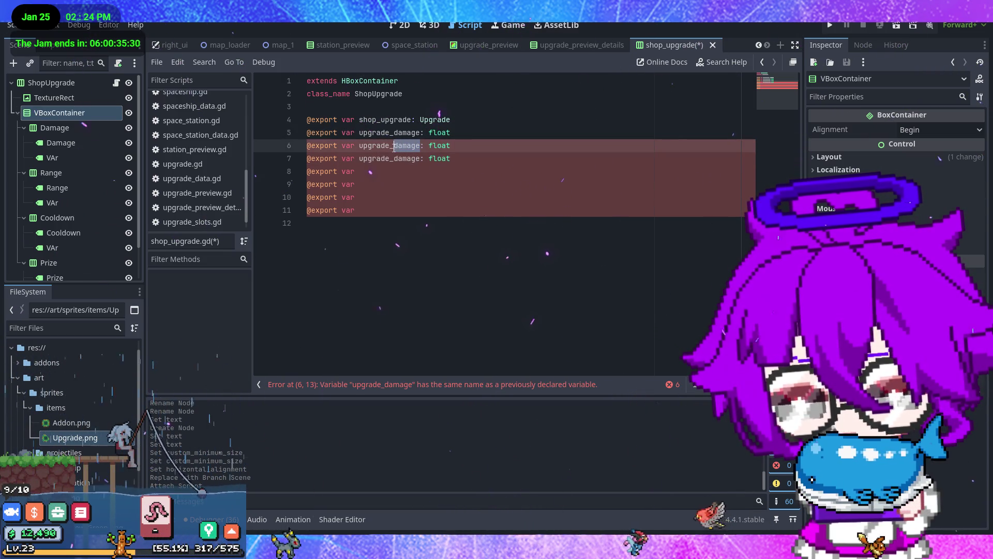
text(ran)
drag(420, 159, 395, 159)
text(cooldown)
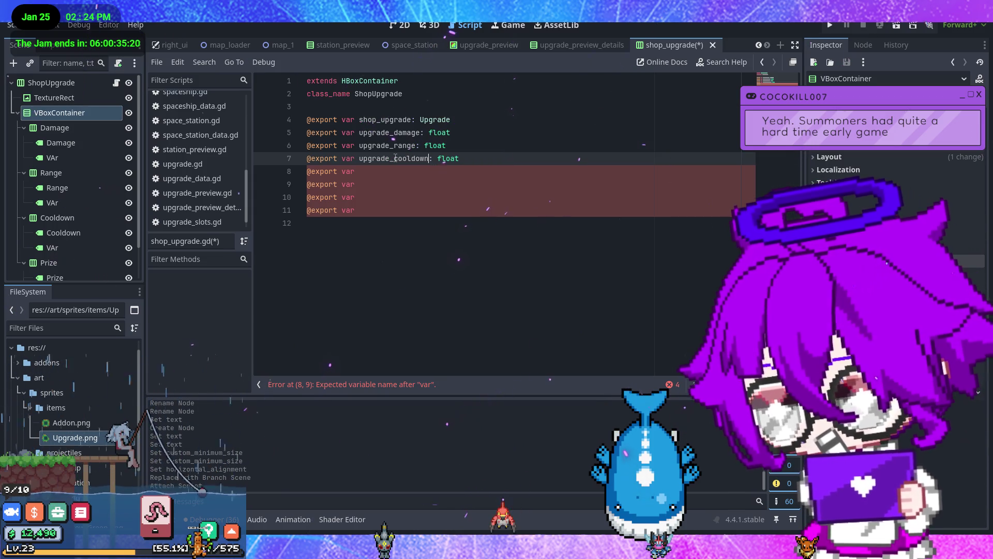
Step: Declare upgrade_prize: float on line 8, collapsing the Damage, Range and Cooldown scene nodes
key(Down)
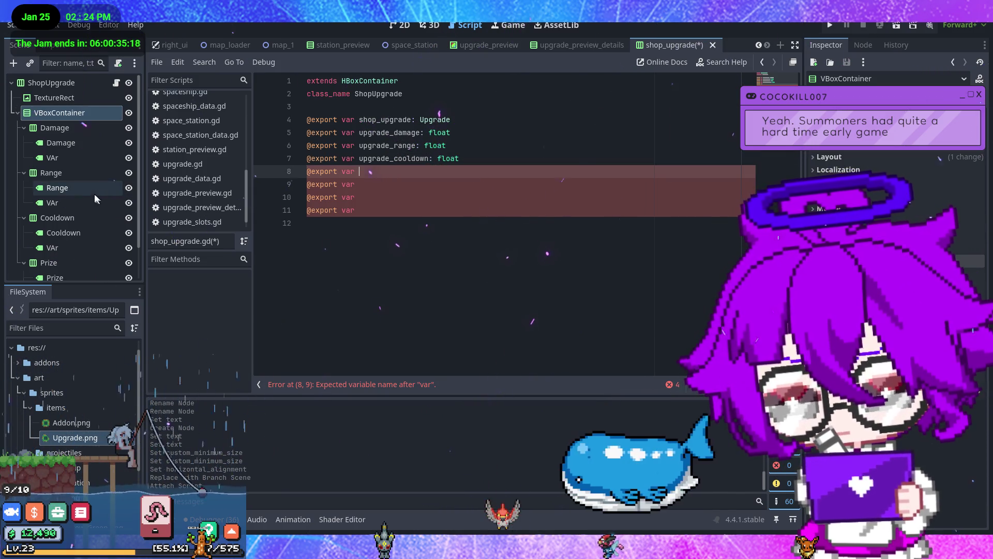
click(24, 128)
click(24, 143)
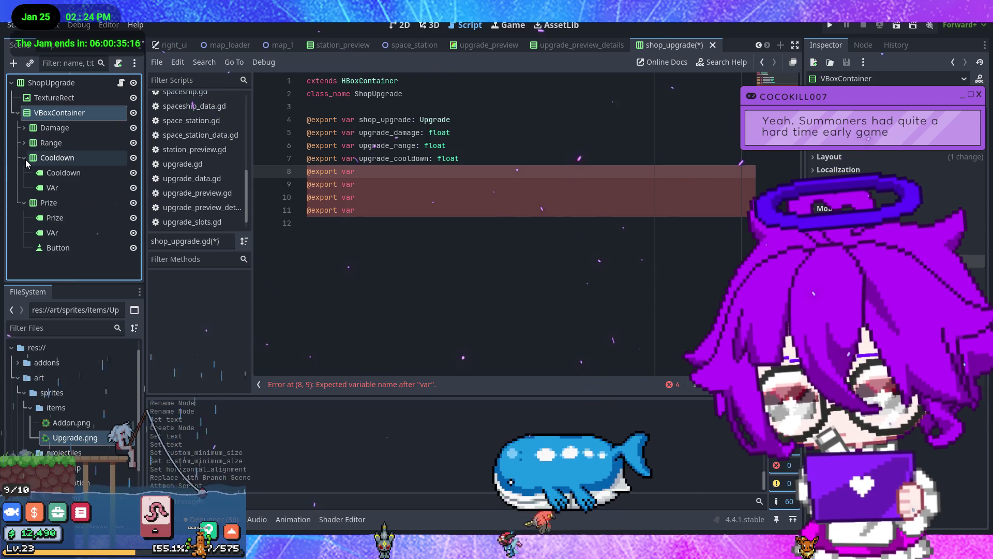
click(24, 158)
text(up)
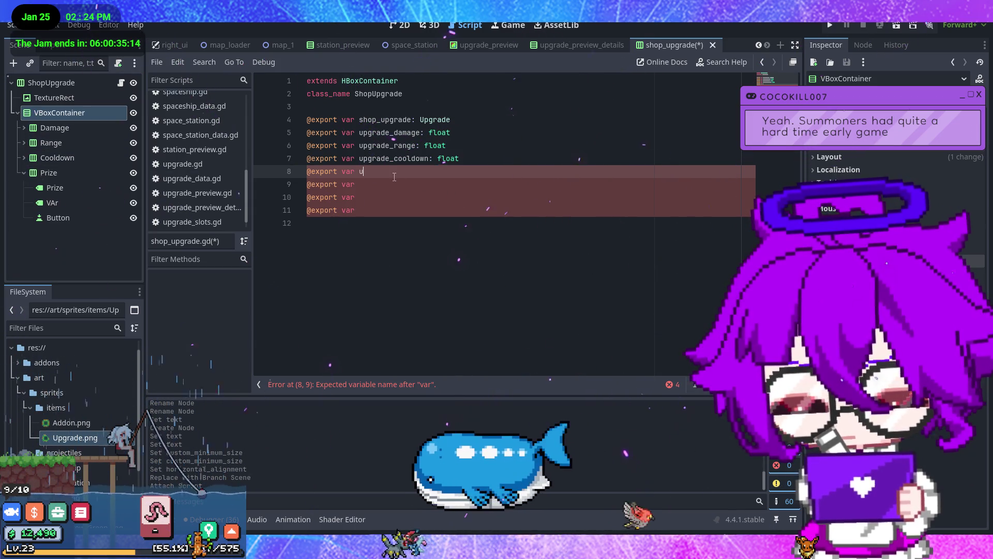
text(grade)
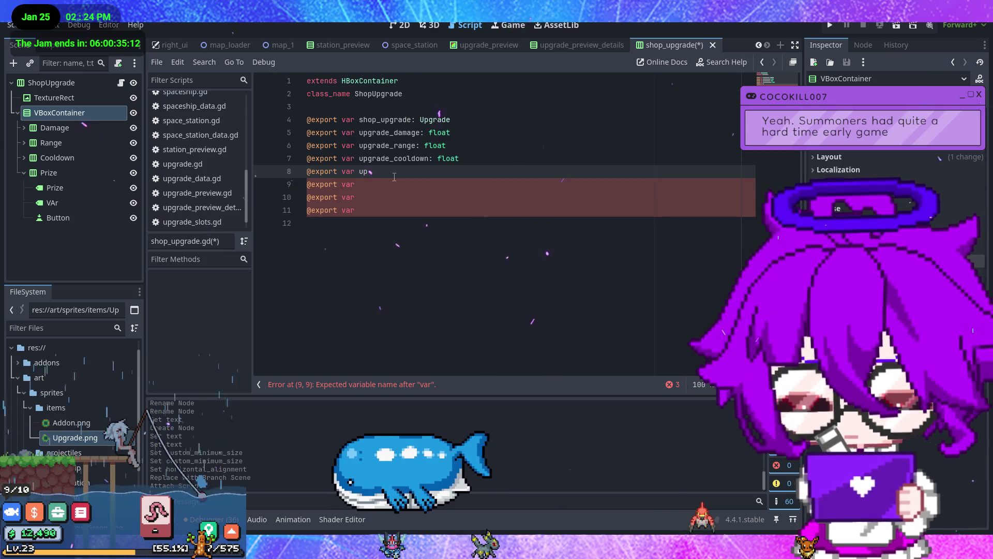
text(_pri)
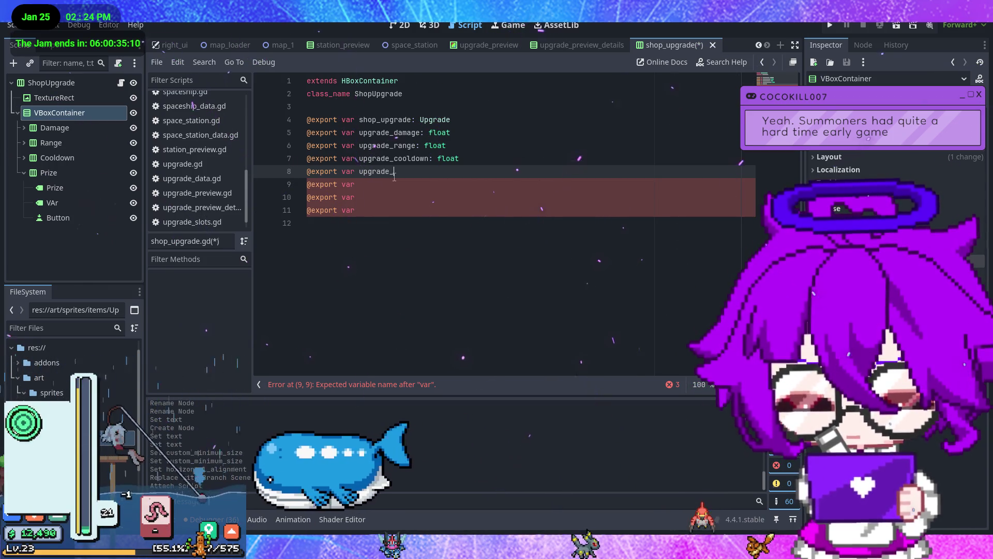
text(ze: f)
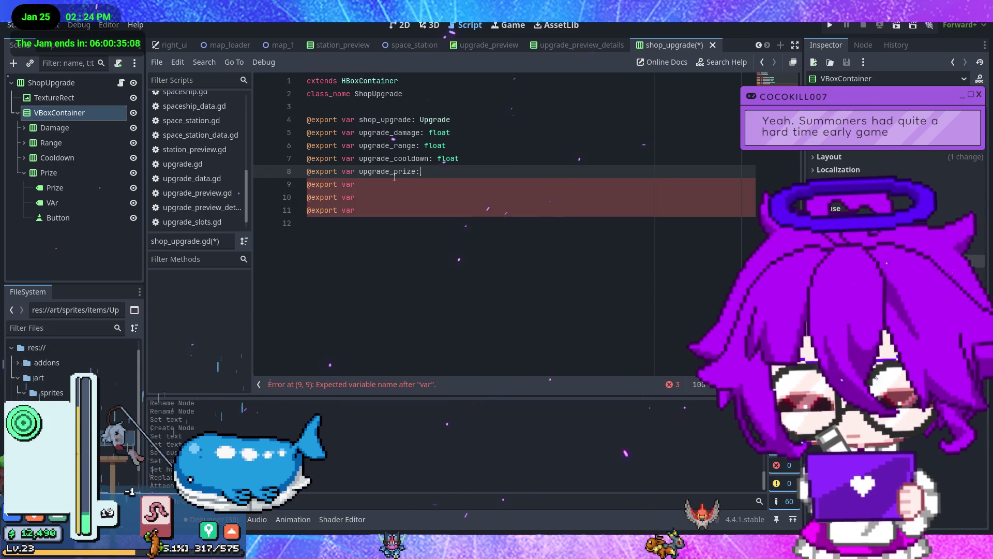
text(loat)
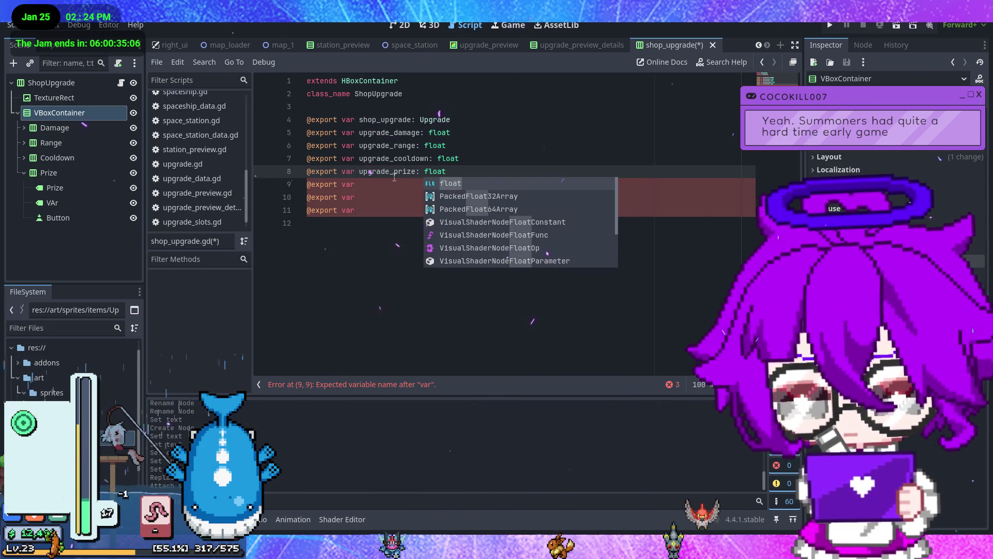
click(394, 182)
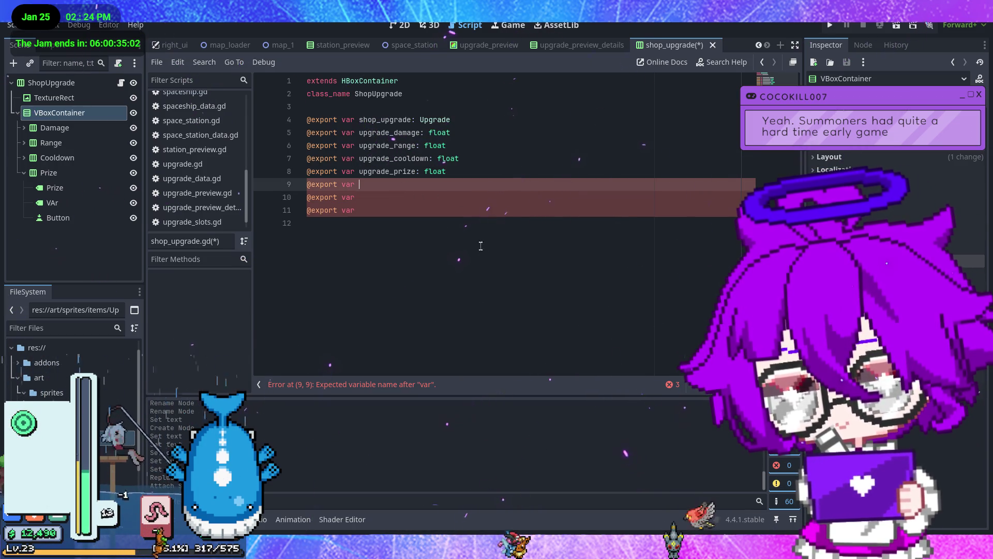
click(26, 127)
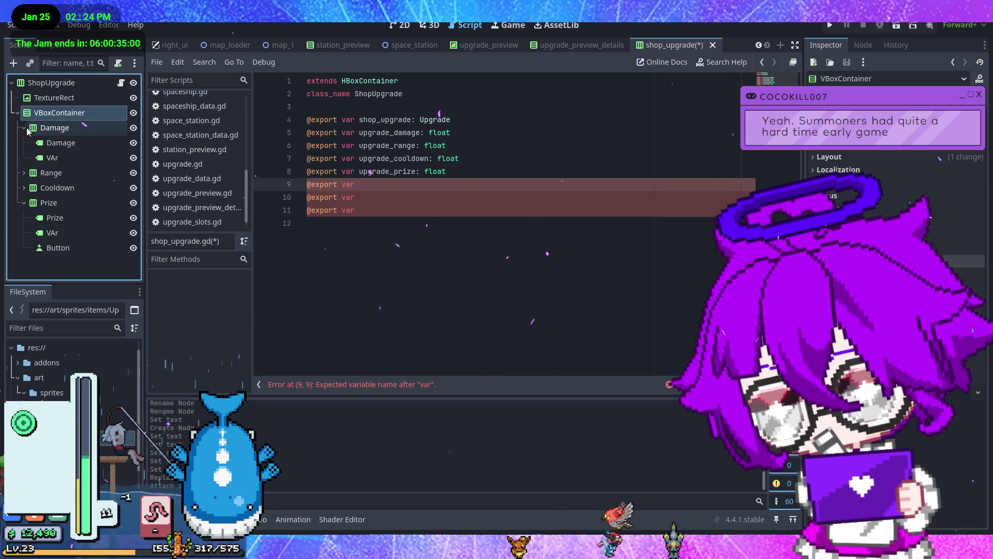
Step: Copy the four float exports from lines 5–8 over the unfinished lines 9–11
click(24, 128)
click(404, 184)
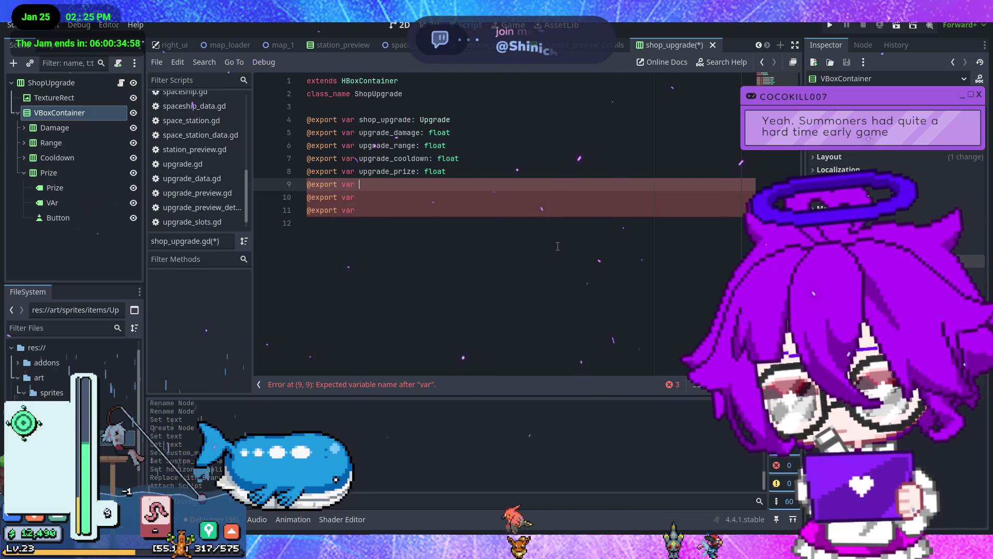
text(upg)
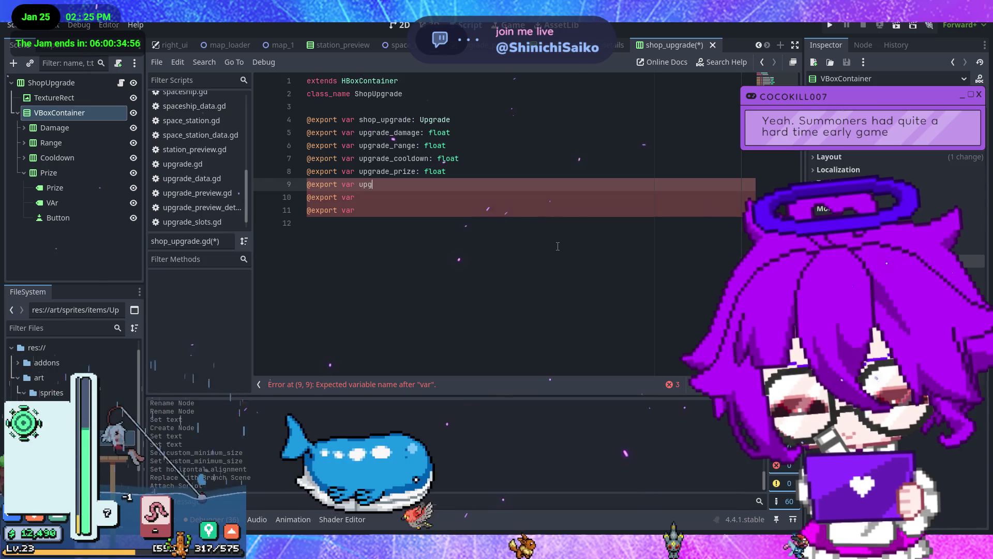
text(rade_dama)
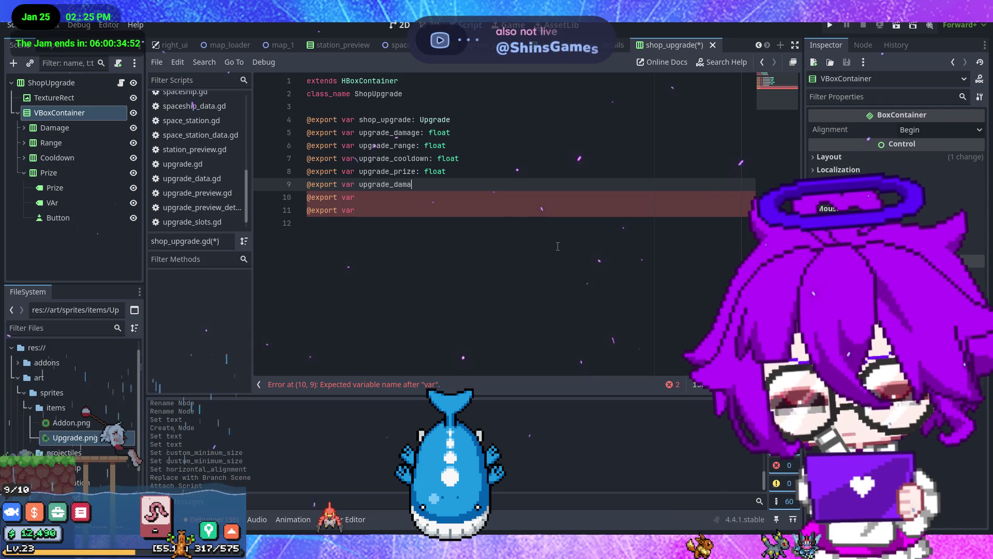
drag(454, 172, 281, 130)
key(ctrl+c)
drag(401, 215, 307, 184)
key(ctrl+v)
Step: Rename line 9 to upgrade_damage_label with a label type, fixing the 'lable' typo
drag(419, 185, 398, 185)
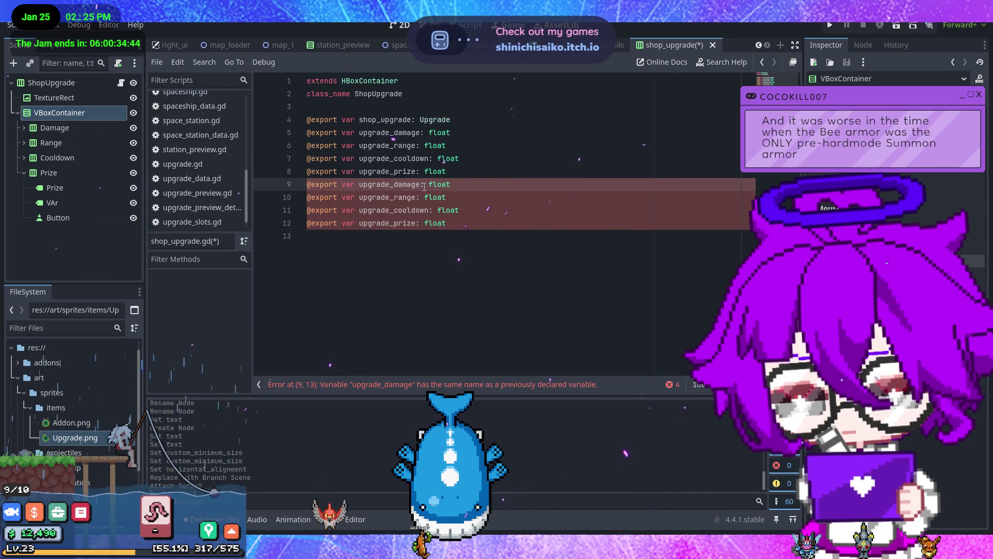
click(424, 185)
text(_lable)
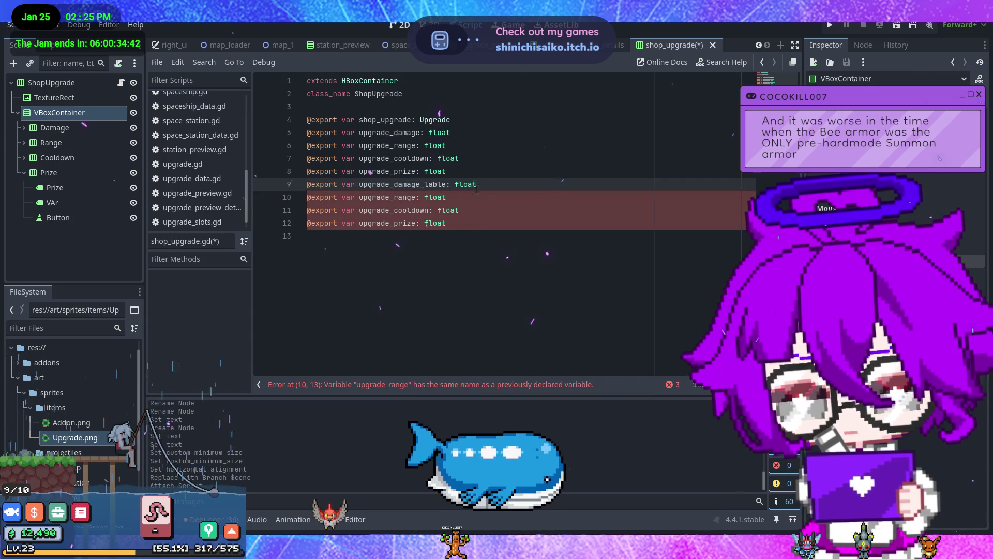
double_click(465, 185)
text(lab)
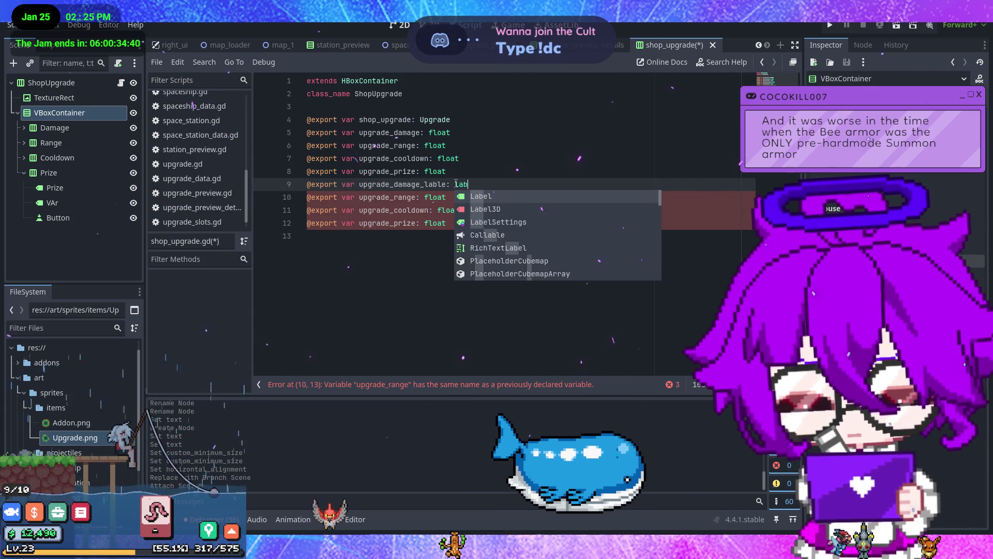
text(e)
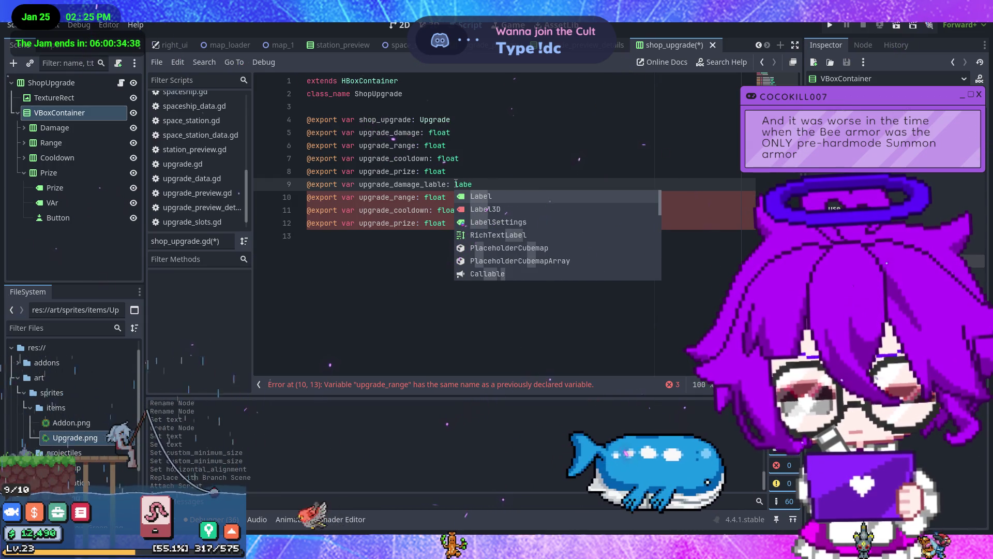
text(l)
click(443, 185)
key(BackSpace)
text(l)
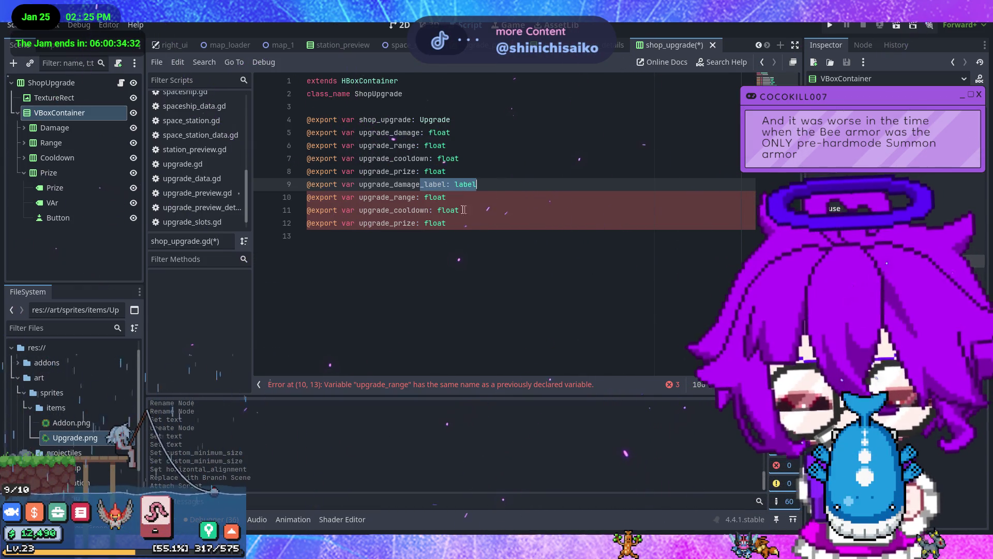
Step: Add _label to the range, cooldown and prize exports and type all four as Label
click(417, 197)
drag(428, 198, 513, 209)
text(_label: label)
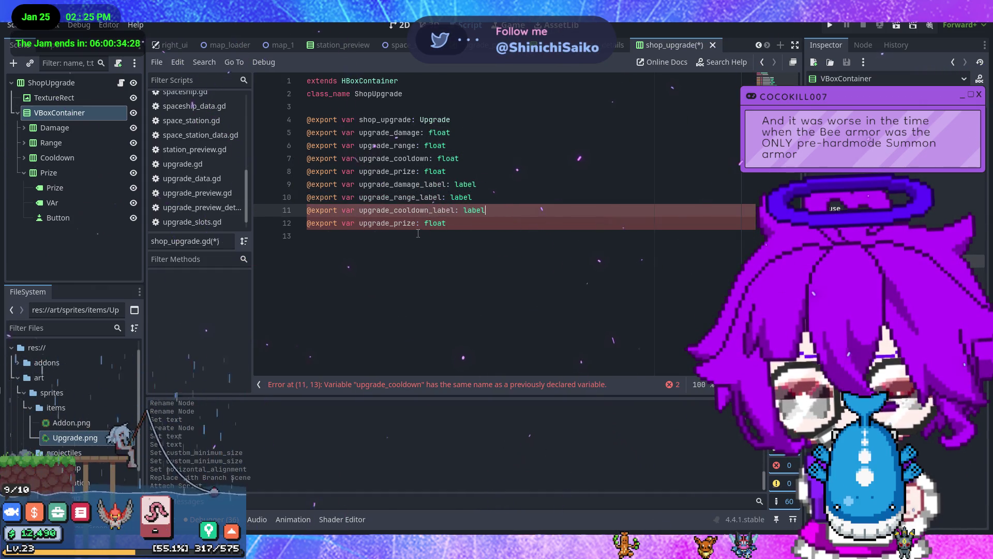
text(_label: label)
drag(417, 223, 433, 225)
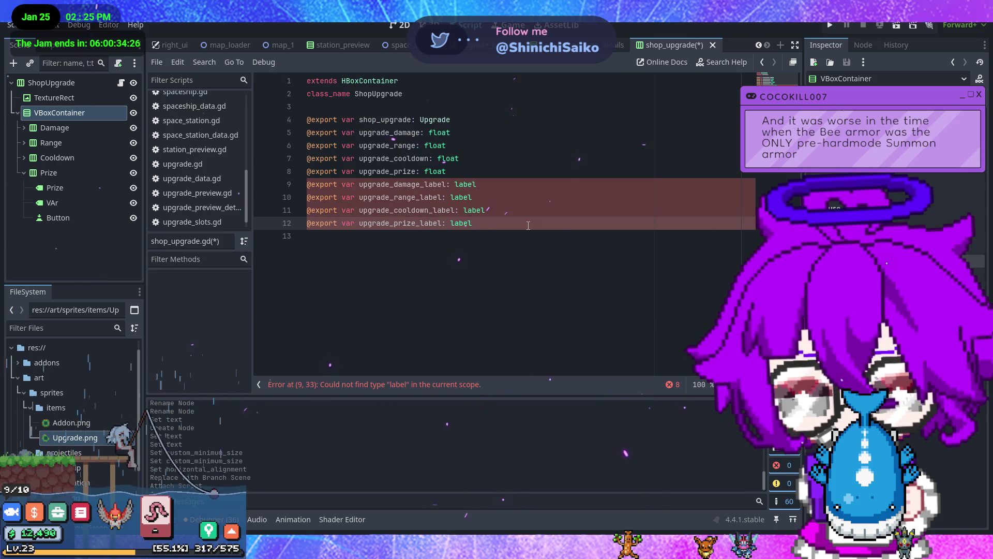
click(459, 184)
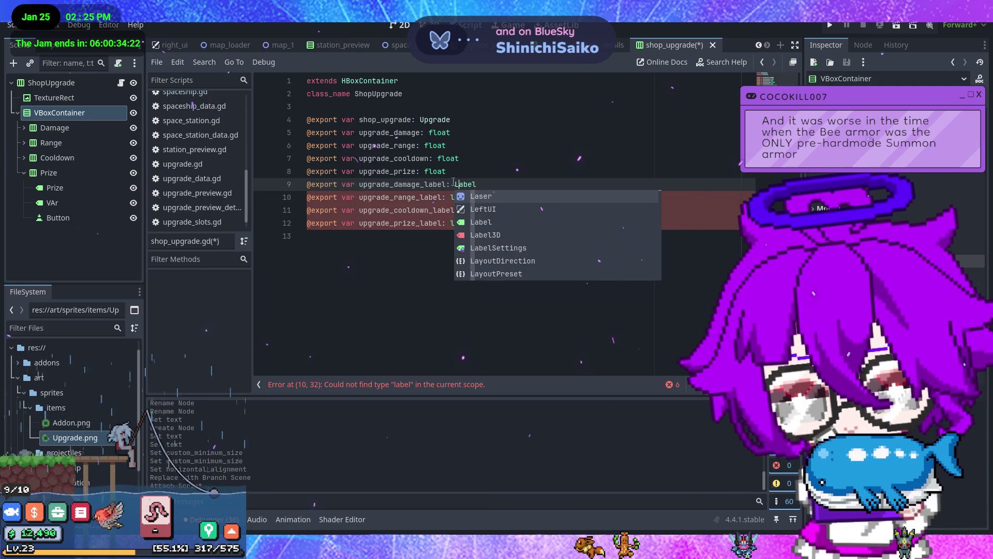
drag(454, 184, 483, 184)
double_click(461, 198)
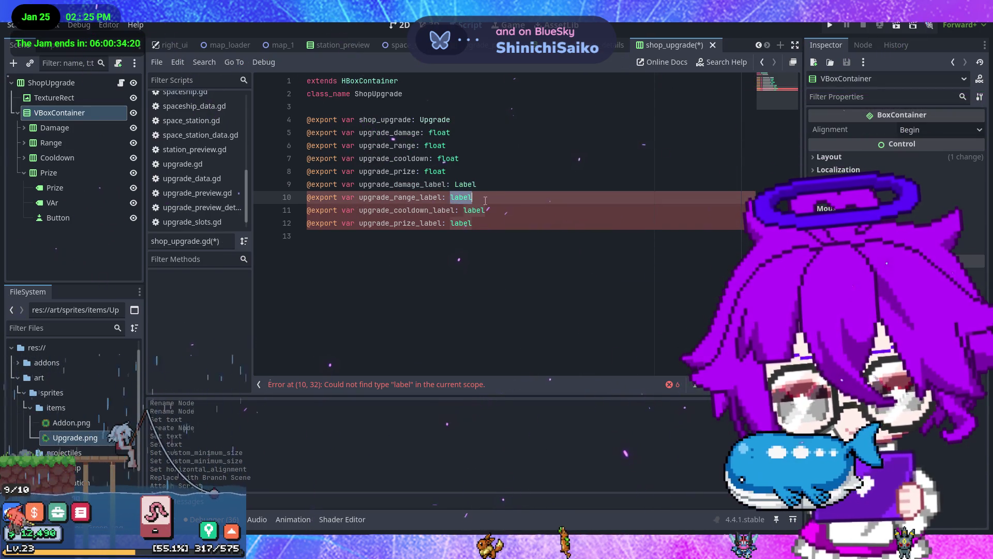
key(ctrl+v)
click(464, 210)
double_click(460, 223)
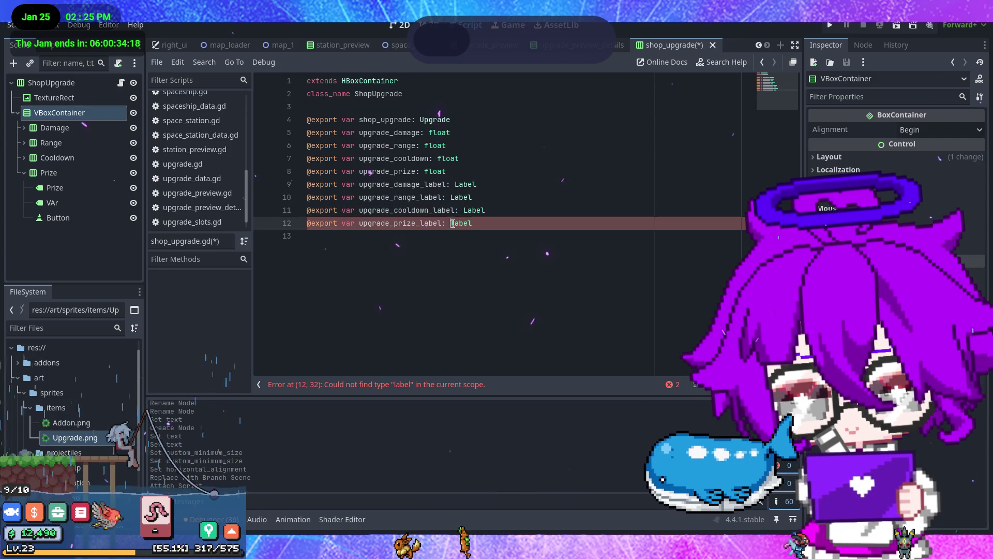
text(Label)
click(515, 234)
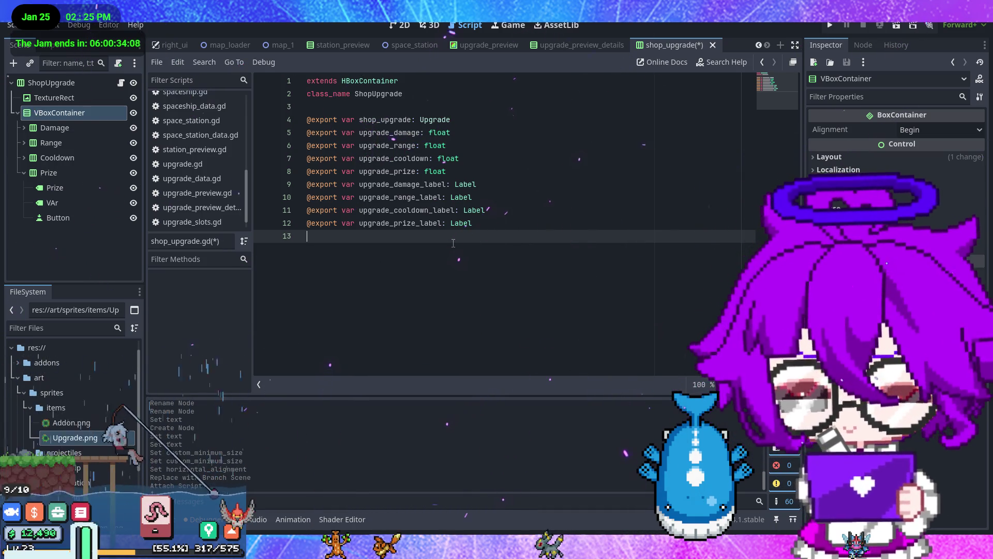
Step: Add an empty line 14 after the four Label exports, leaving the script error-free
key(Return)
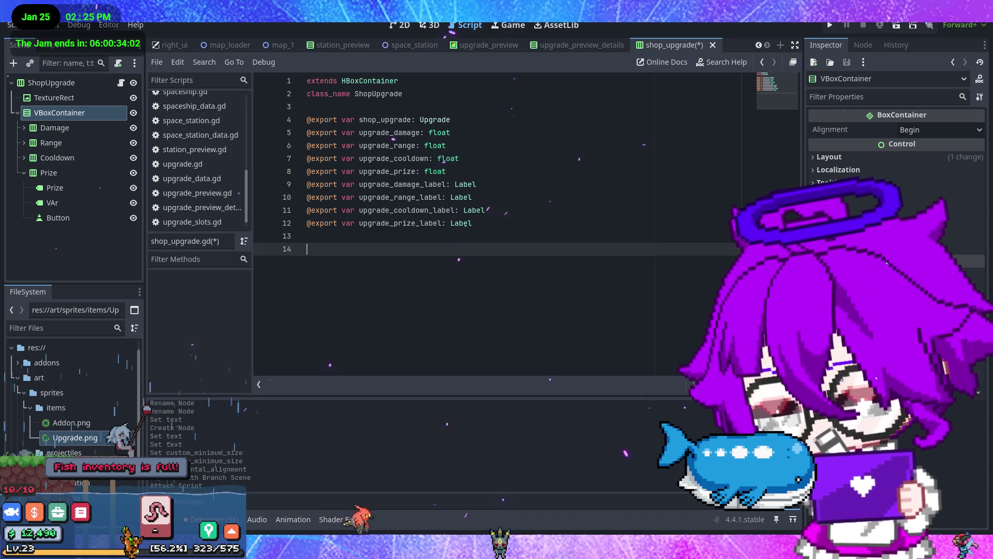
click(11, 512)
click(99, 405)
click(217, 398)
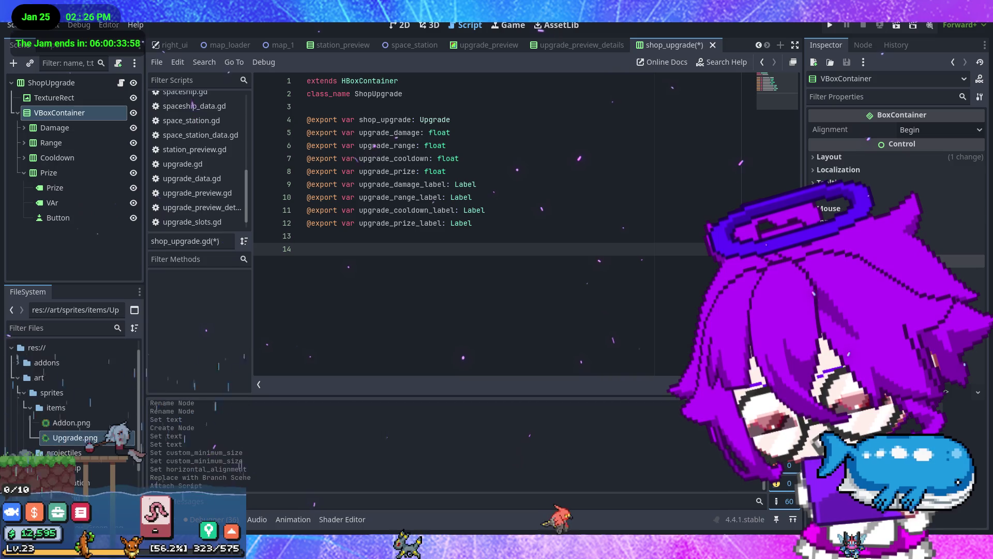
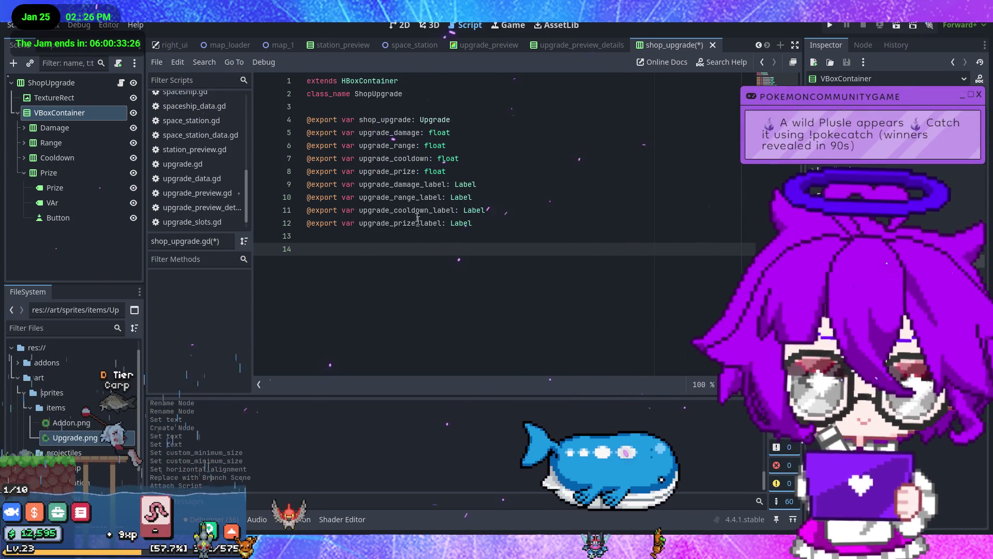
Step: Select ShopUpgrade and drag the Damage and Range VAr labels into their upgrade label exports
click(86, 82)
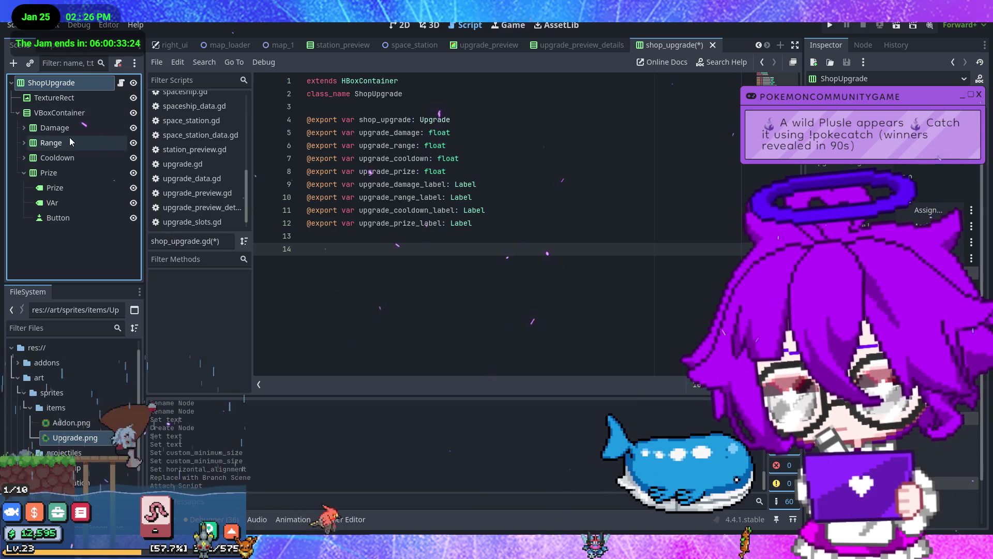
mouse_move(70, 130)
mouse_down()
mouse_move(683, 147)
mouse_move(253, 150)
mouse_move(40, 131)
mouse_move(460, 157)
mouse_move(926, 210)
mouse_up()
click(24, 128)
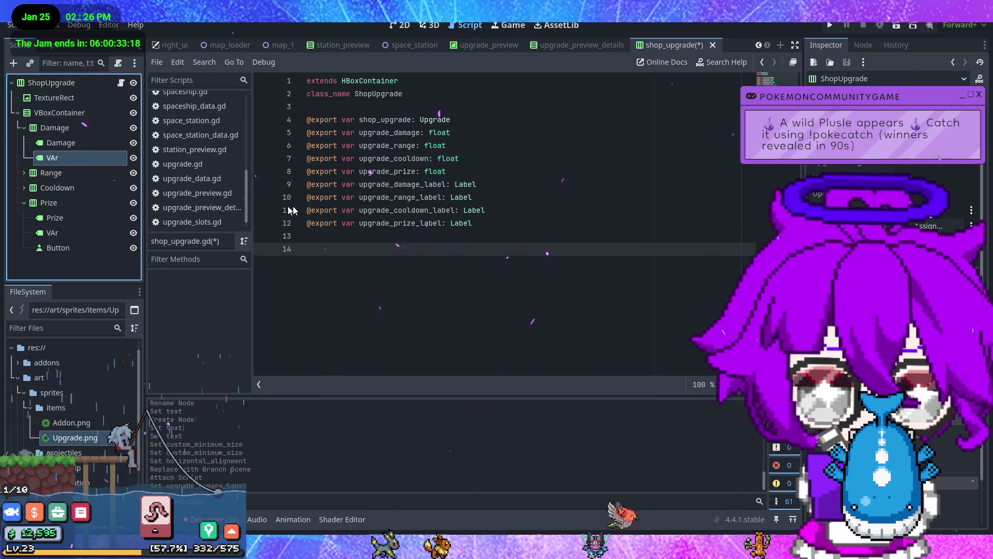
click(24, 173)
drag(66, 204, 926, 242)
drag(57, 203, 926, 226)
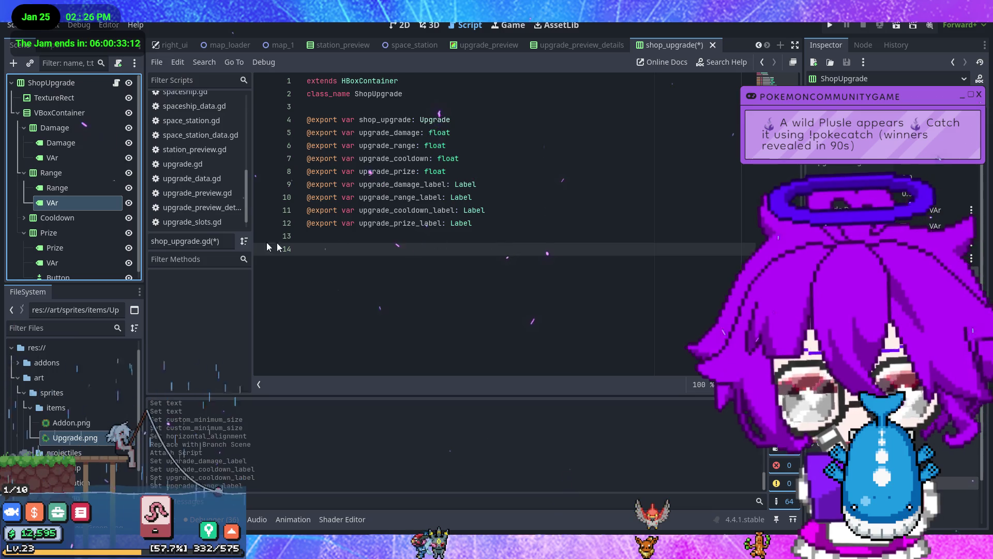
Step: Drag the Cooldown and Prize VAr labels into the cooldown and prize label exports
click(23, 221)
drag(52, 247, 926, 242)
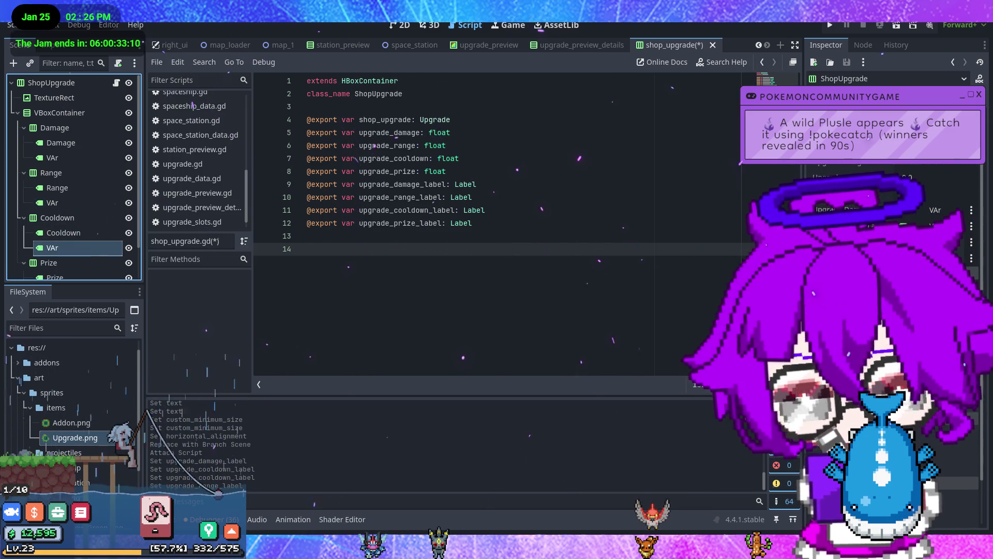
scroll(67, 207, down, 2)
mouse_move(52, 255)
mouse_down()
mouse_move(362, 223)
mouse_move(569, 223)
mouse_move(926, 258)
mouse_up()
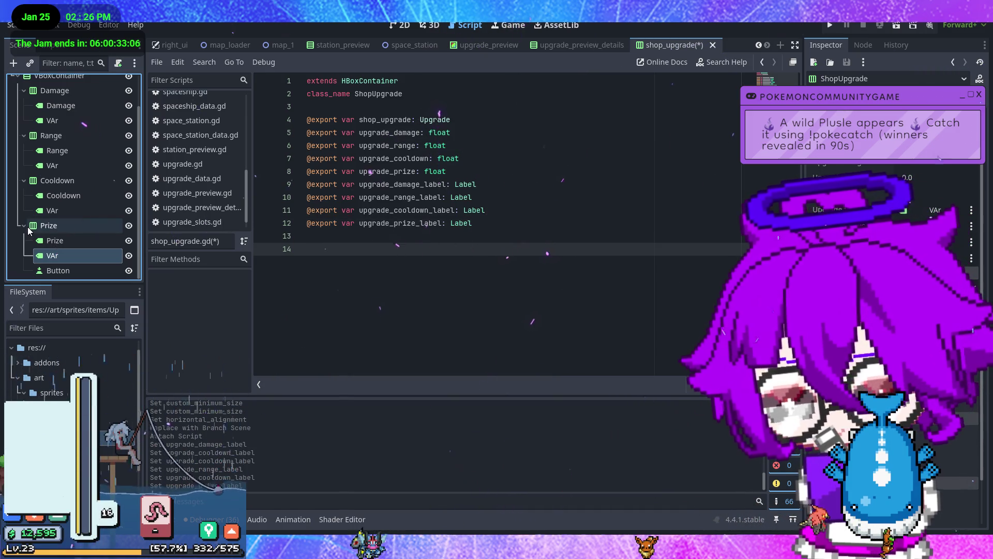
click(52, 226)
Step: Collapse the expanded stat rows and select the Prize row's purchase Button to see its signals
click(46, 181)
click(46, 135)
click(24, 91)
click(24, 136)
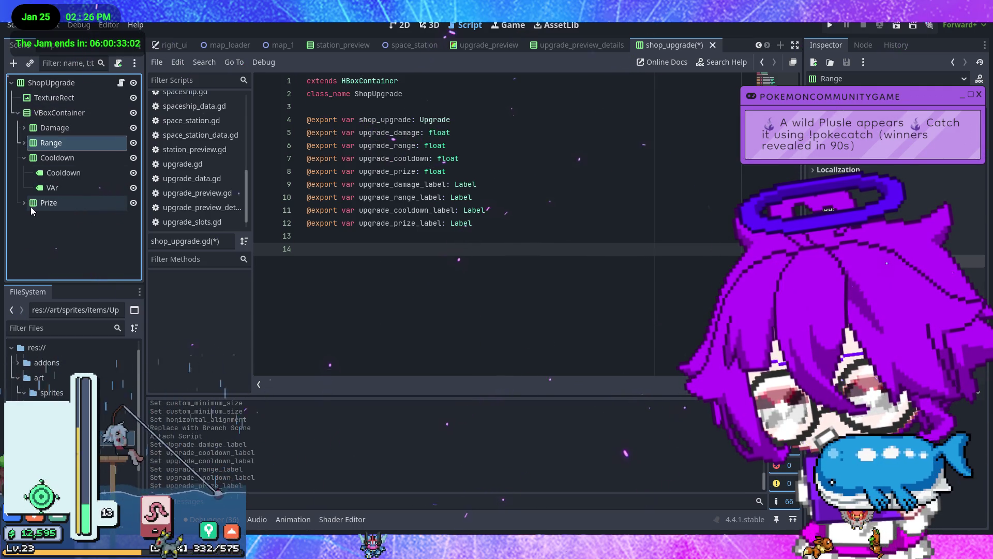
click(24, 157)
click(24, 172)
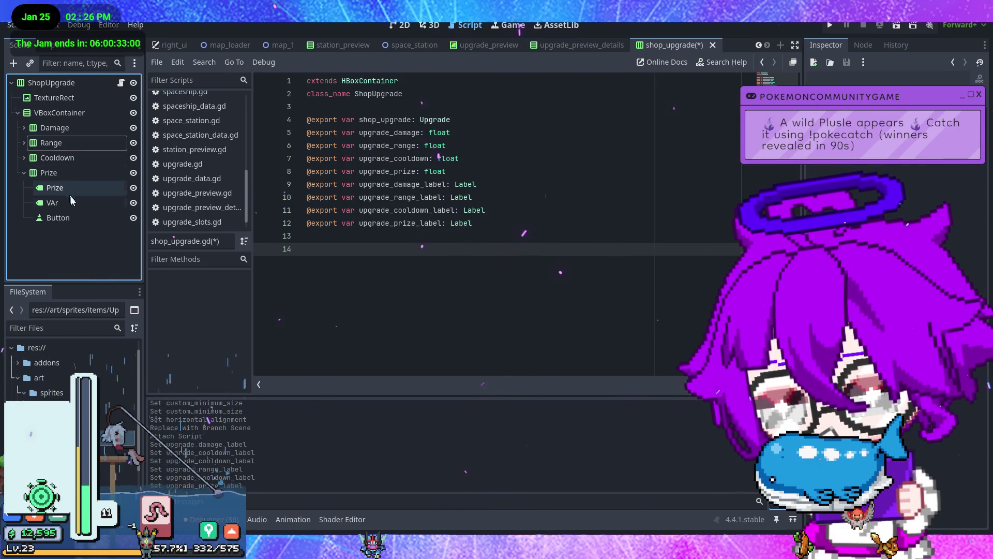
click(78, 224)
click(863, 45)
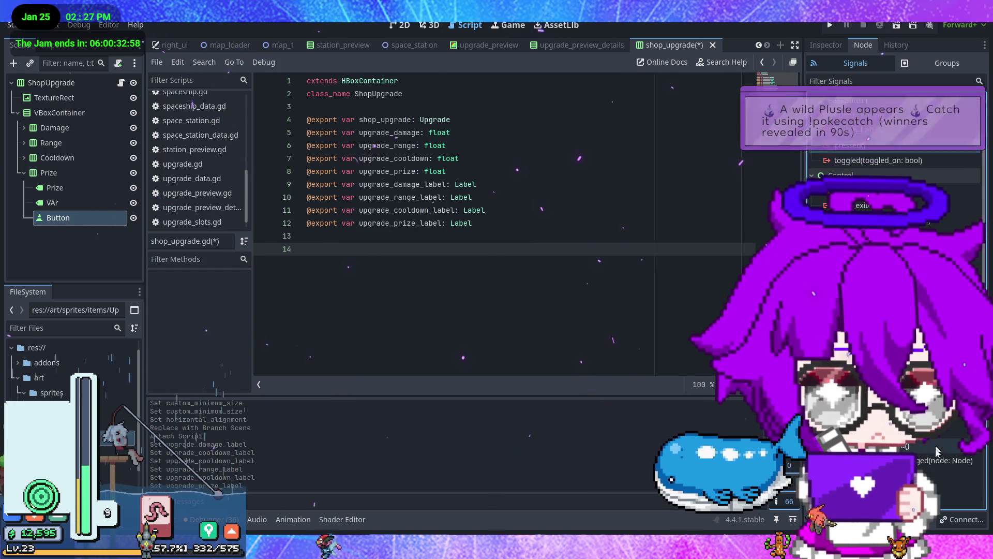
Step: Connect the Button's pressed signal to shop_upgrade.gd, adding 'buy_' to the handler name
click(961, 519)
click(461, 401)
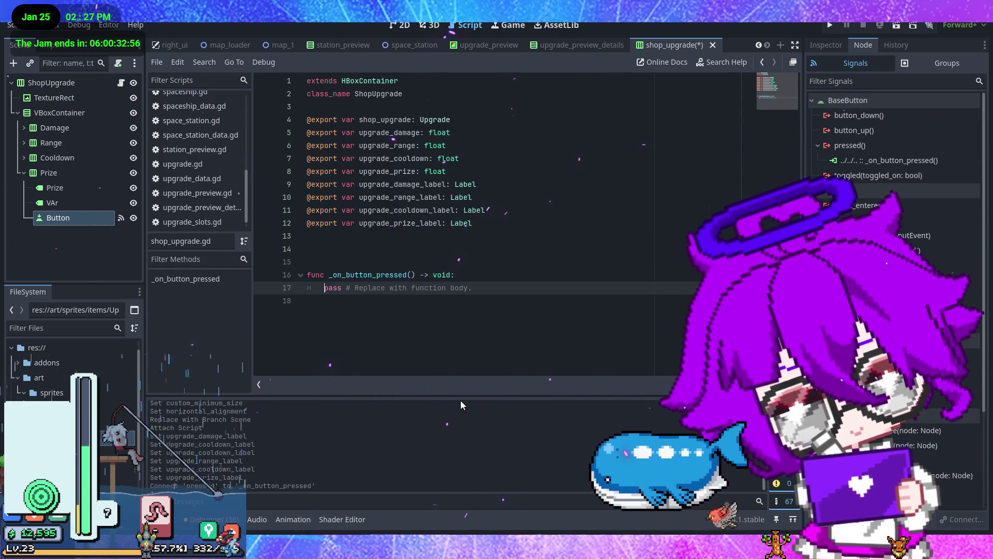
click(354, 274)
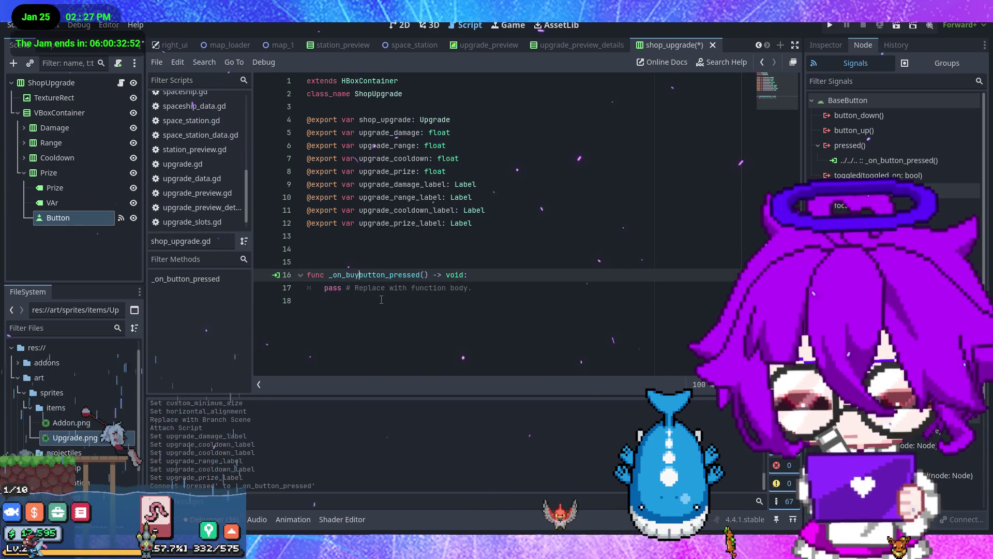
text(buy_)
Step: Rename the Button node to BuyButton and delete the old pressed handler function
double_click(86, 222)
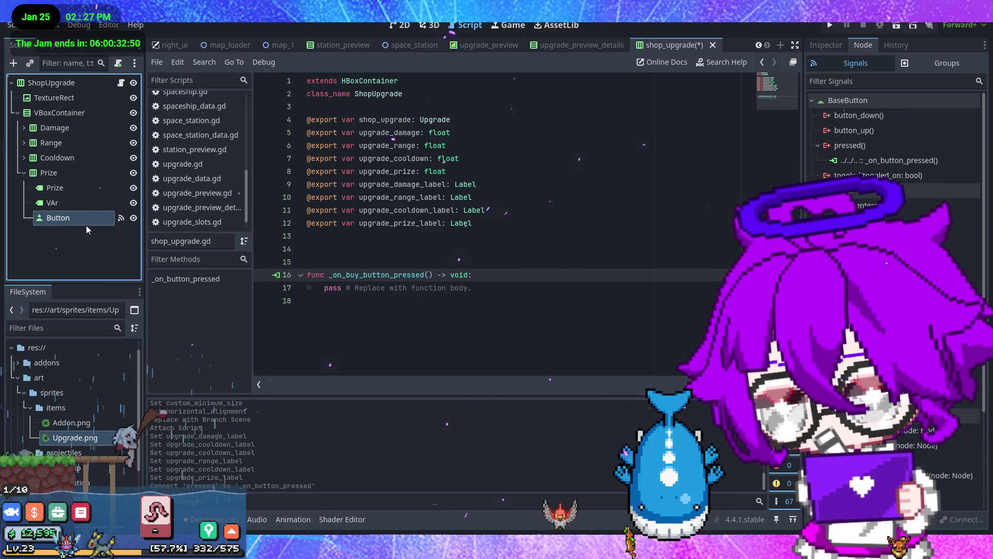
text(Buy)
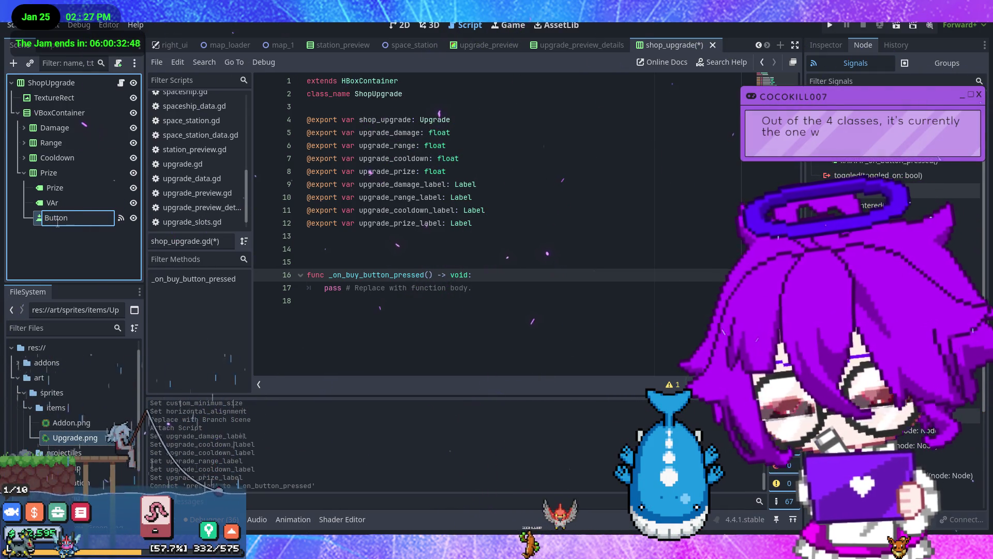
key(Return)
drag(477, 288, 225, 246)
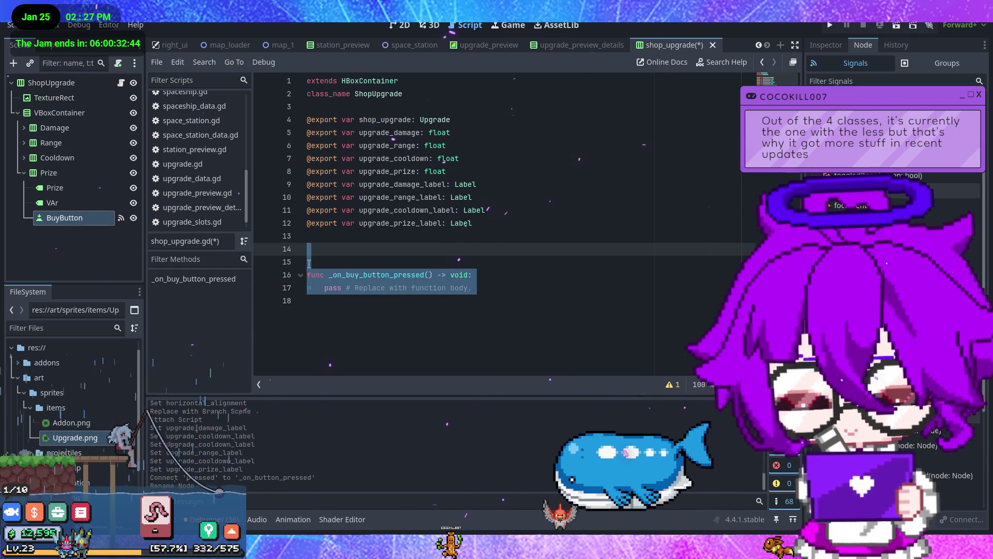
key(BackSpace)
Step: Reconnect BuyButton's pressed signal to generate the _on_buy_button_pressed stub
click(89, 219)
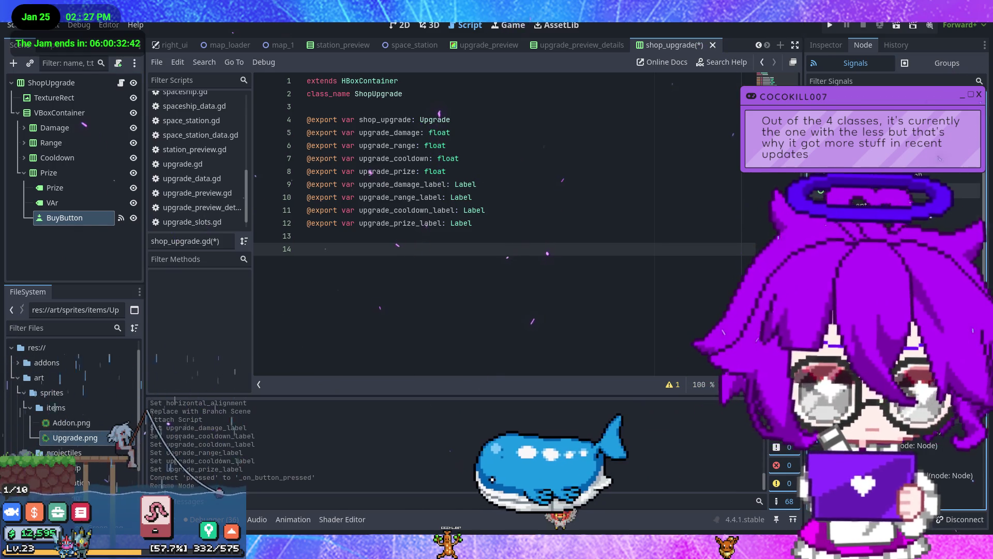
click(962, 519)
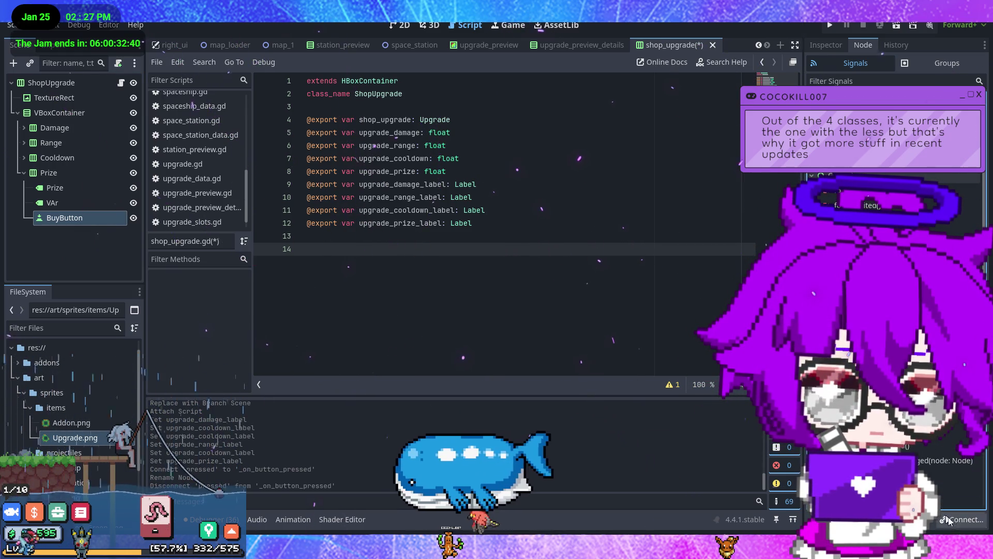
click(962, 520)
click(461, 394)
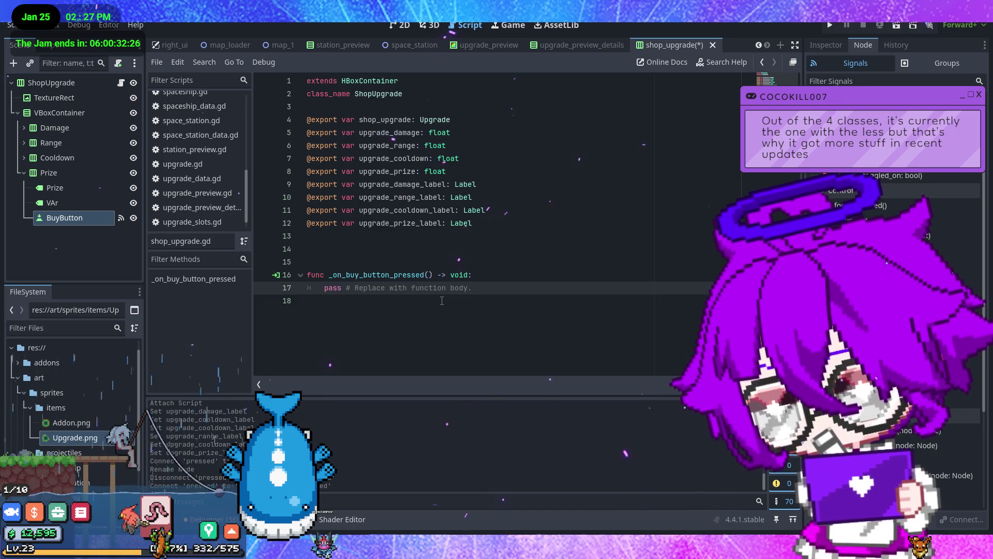
click(379, 302)
click(353, 262)
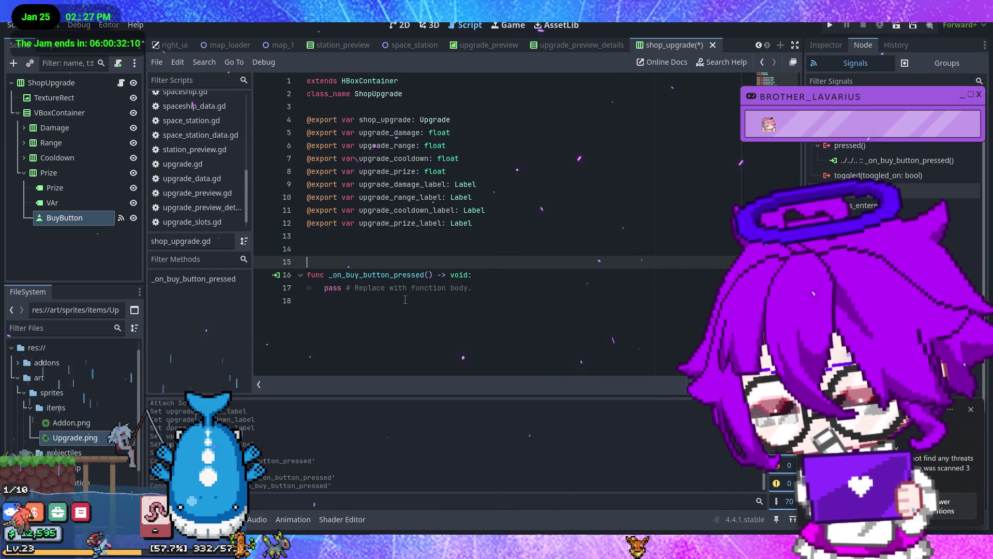
click(828, 46)
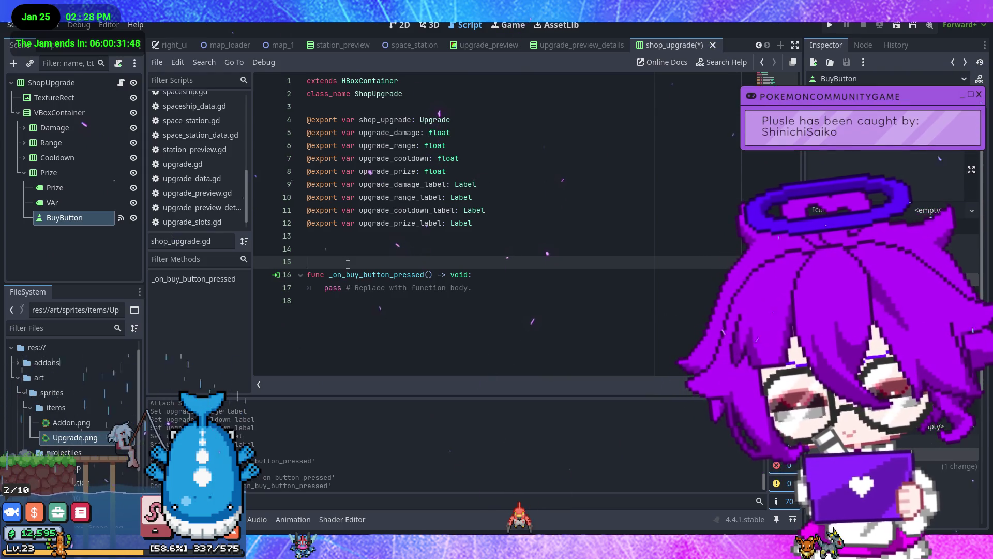
Step: Add a _ready function setting upgrade_damage = shop_upgrade.upgrade_damage
key(Return)
key(Return)
key(Up)
key(Up)
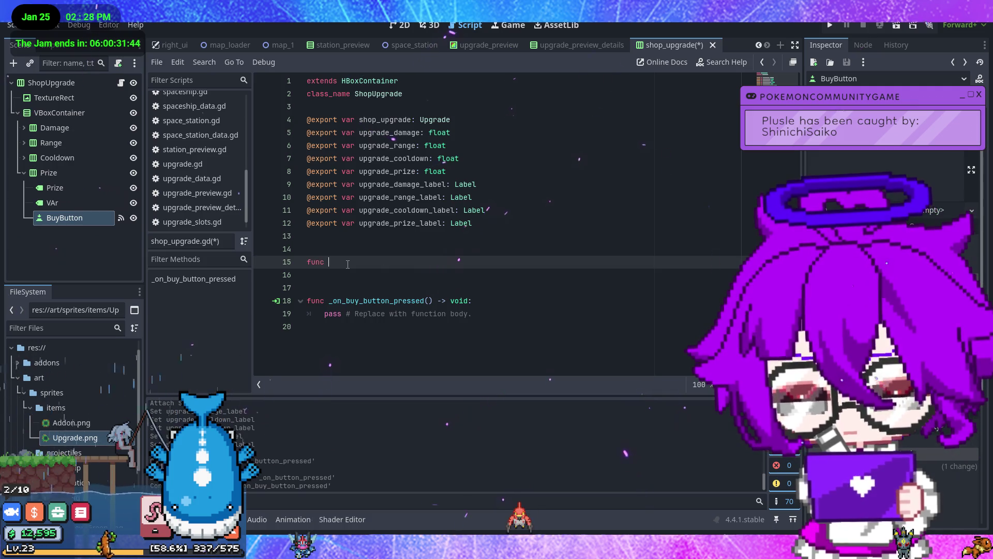
key(Return)
key(Return)
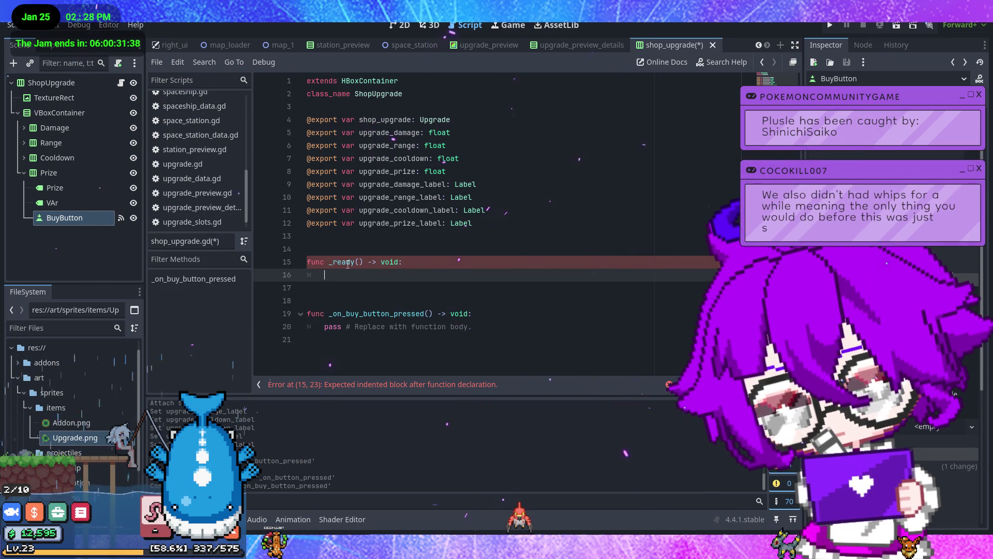
text(upgra)
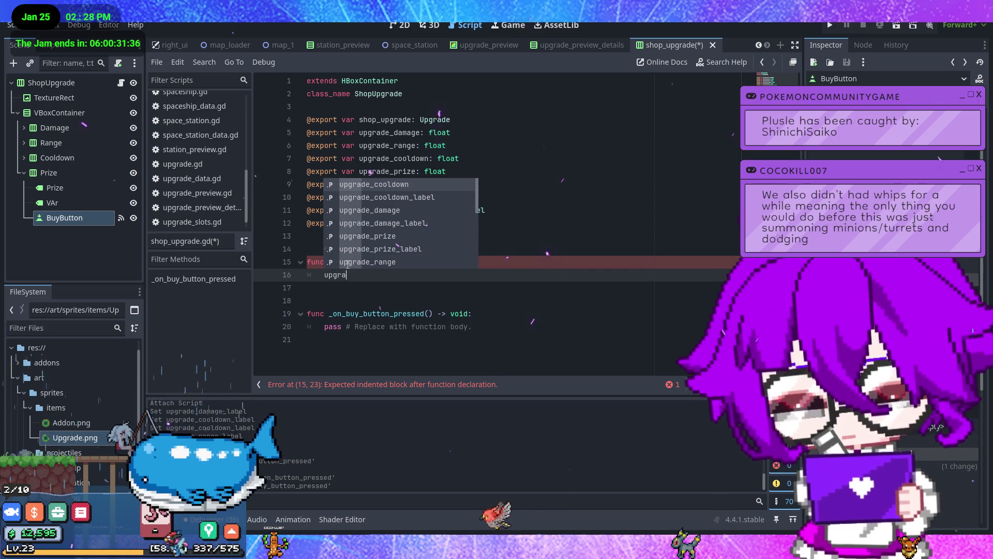
text(de_dama)
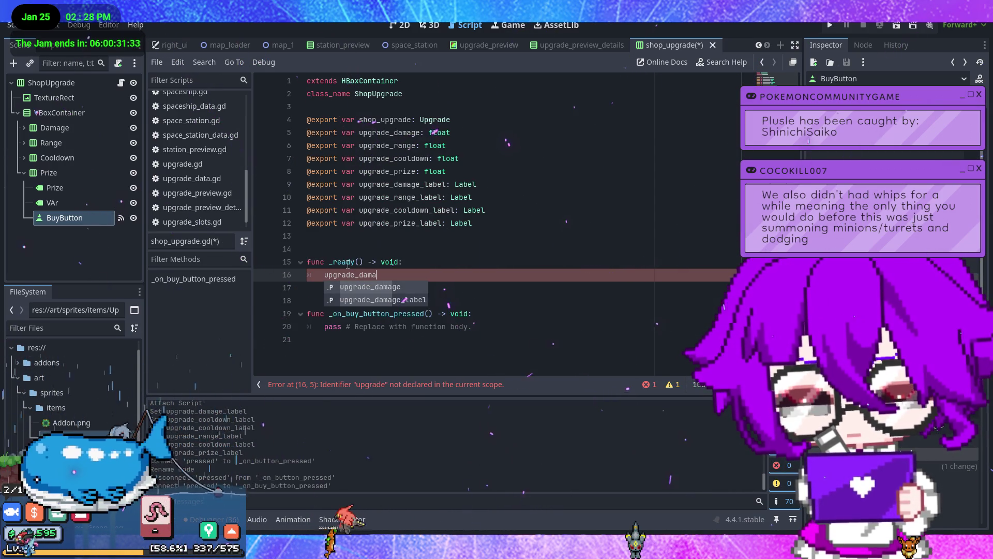
key(Return)
text(=)
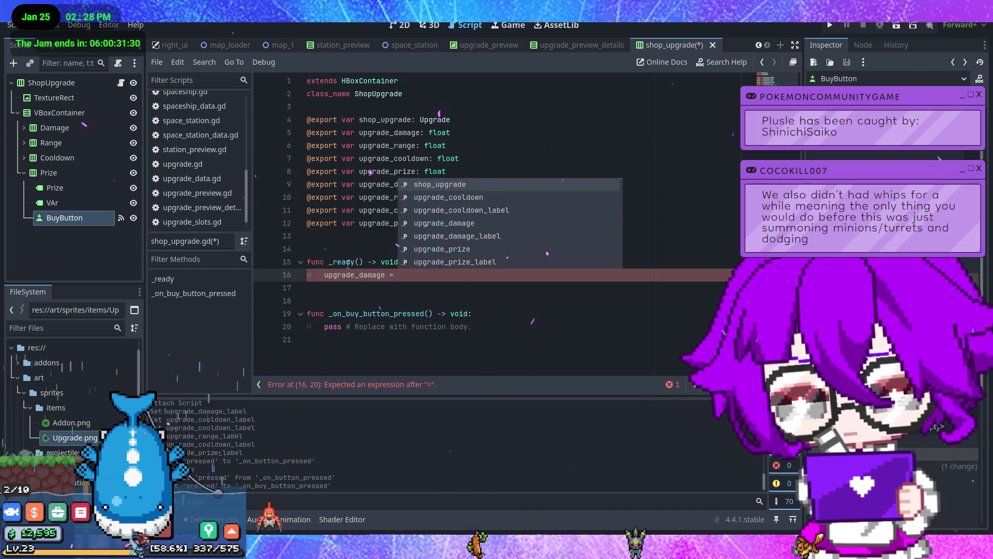
key(Return)
text(.)
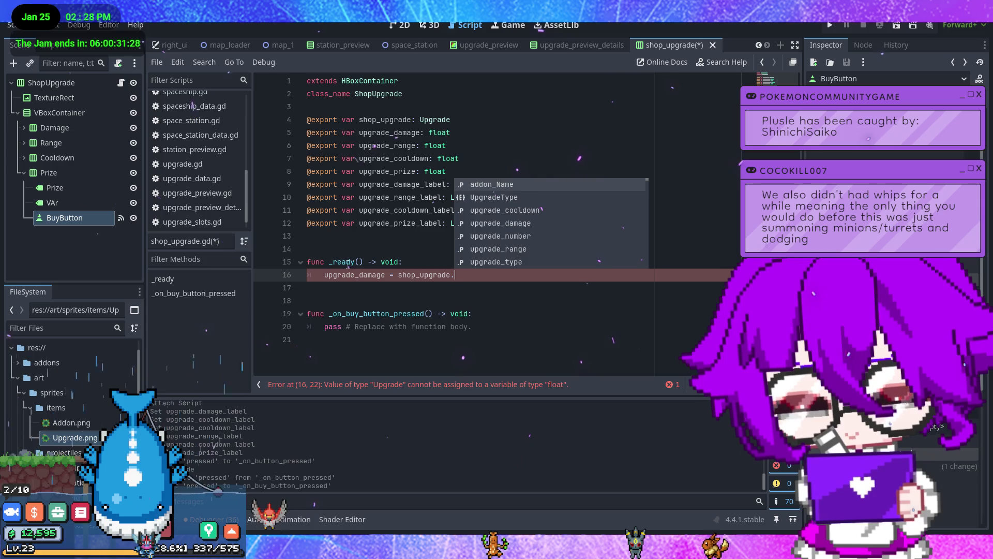
key(Down)
key(Down)
key(Down)
key(Return)
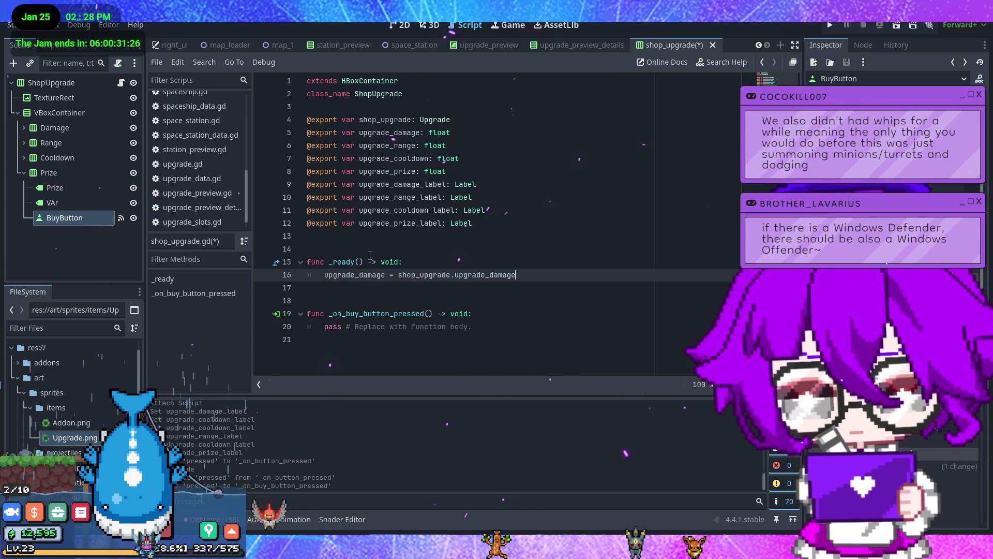
Step: Duplicate the upgrade_damage assignment line into three more copies below it
drag(390, 274, 324, 275)
click(540, 277)
key(Return)
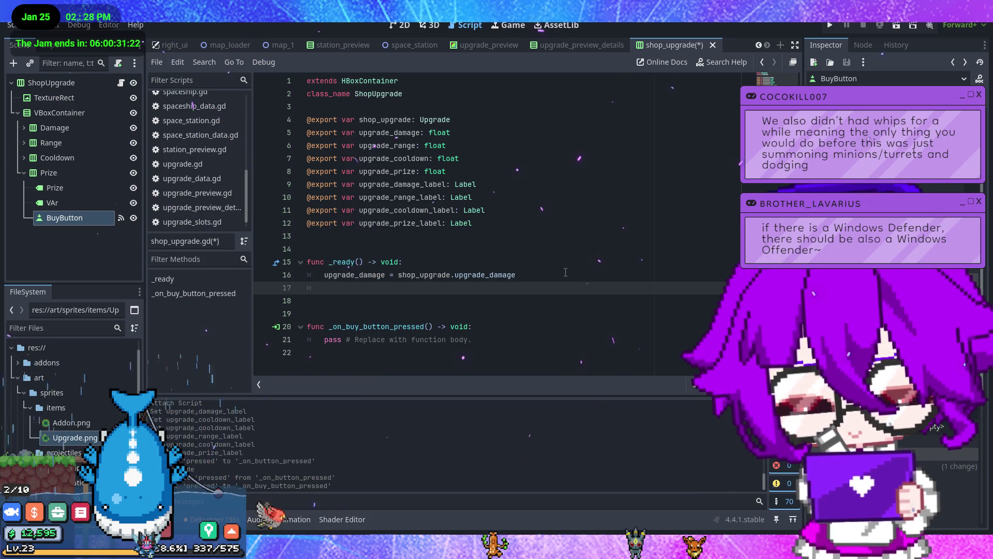
key(Return)
text(upgrade_damage = shop_upgrade.upgrade_damage)
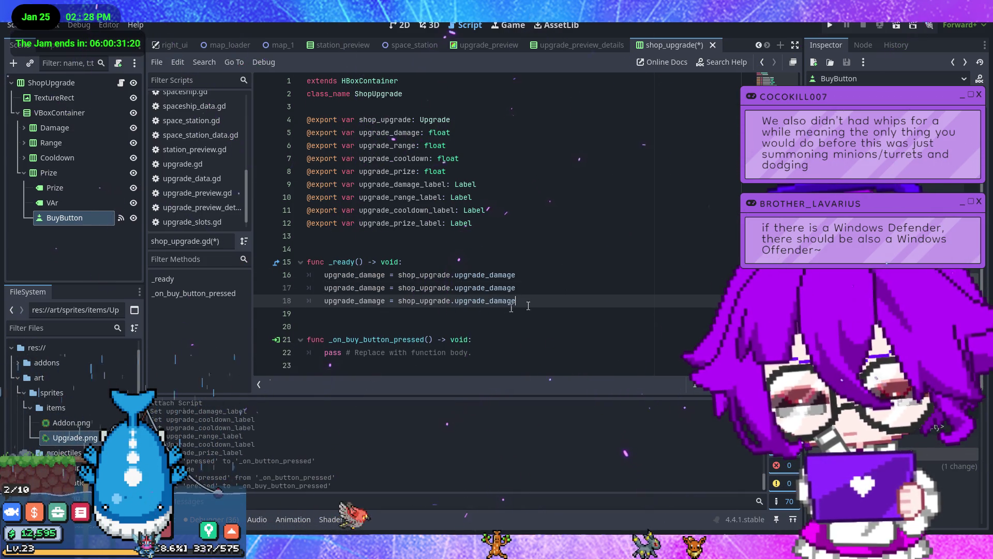
key(Return)
text(upgrade_damage = shop_upgrade.upgrade_damage)
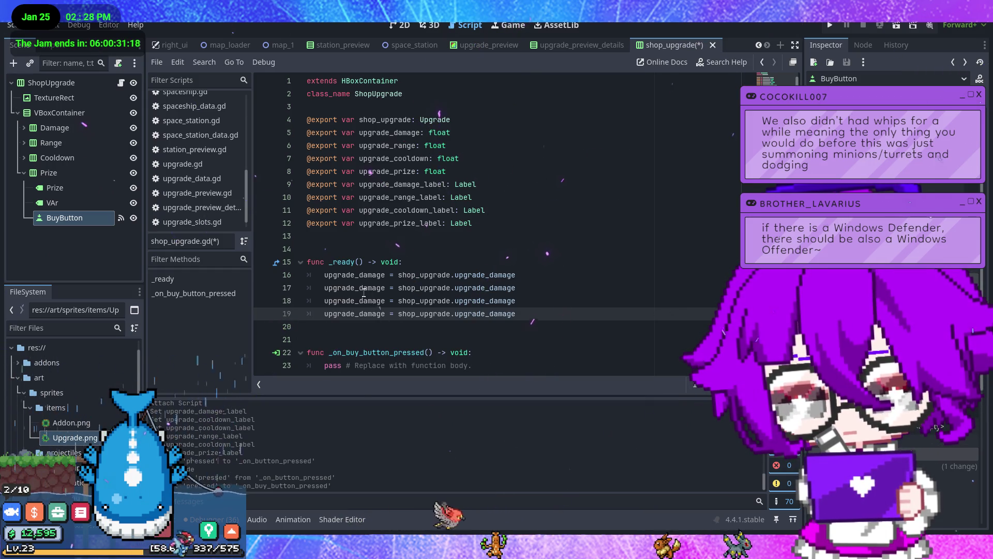
Step: Edit two copies to assign upgrade_range and upgrade_cooldown from shop_upgrade
double_click(365, 288)
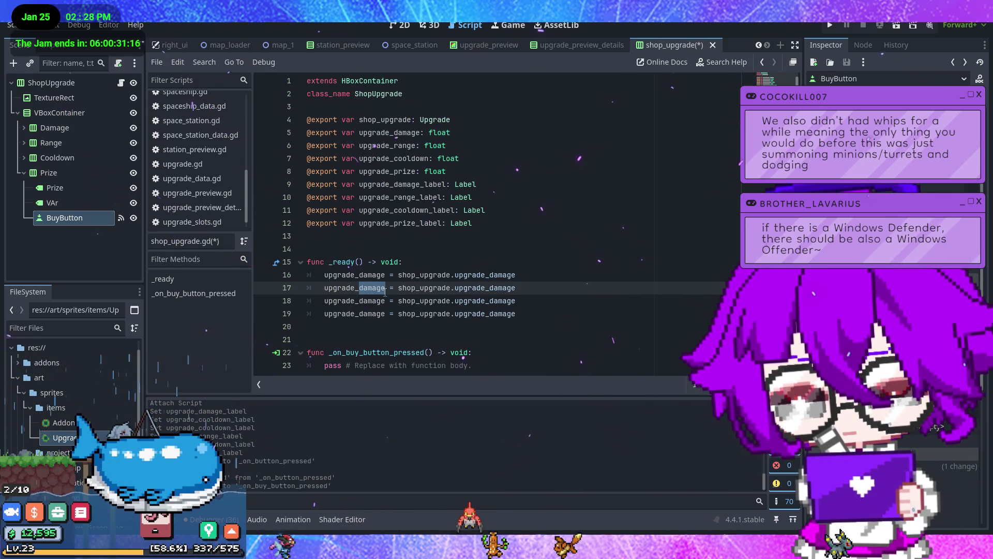
text(range)
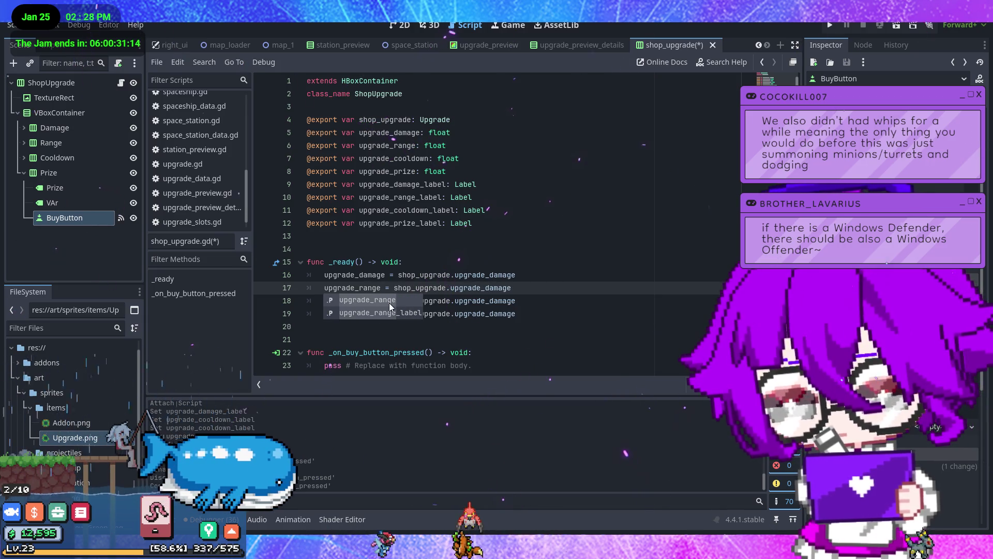
drag(381, 288, 321, 289)
key(ctrl+c)
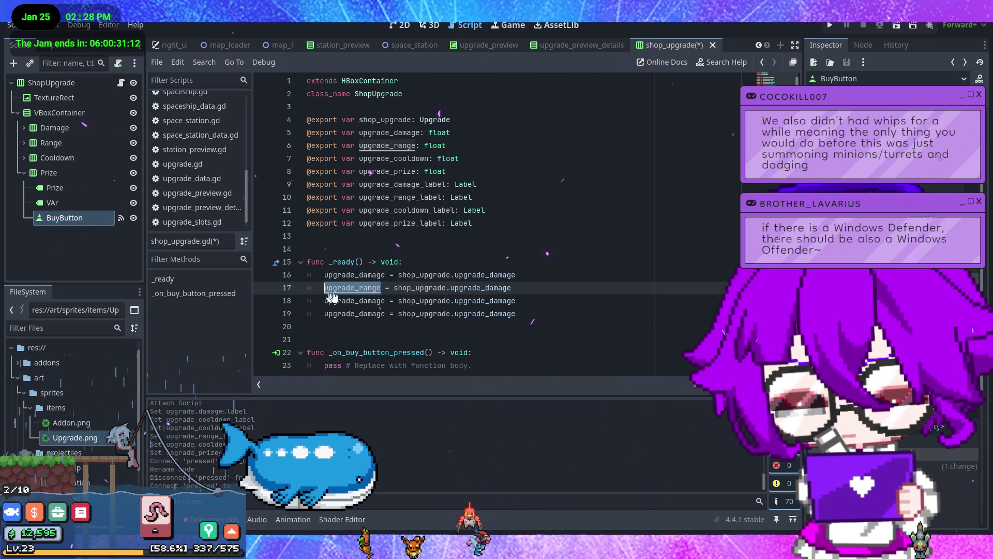
double_click(454, 290)
key(ctrl+v)
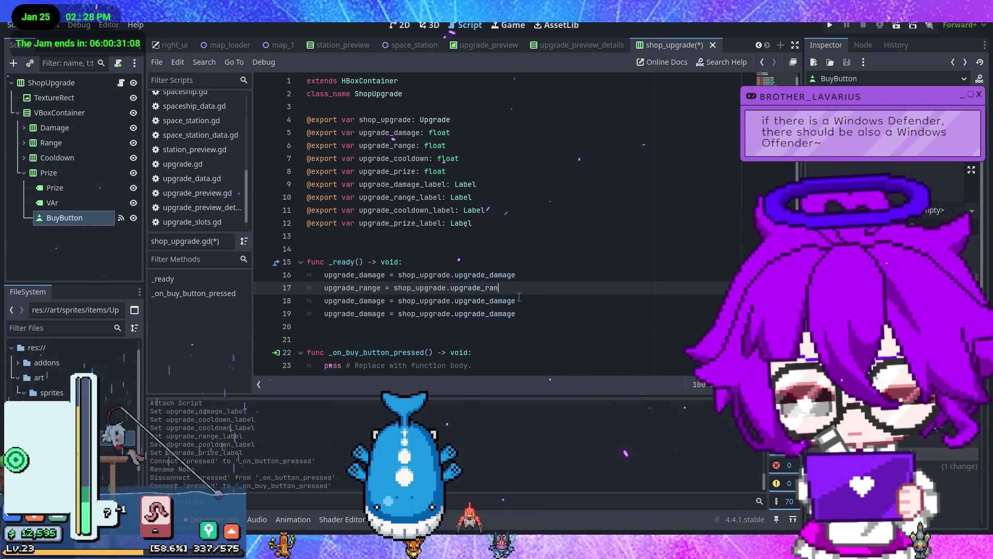
text(e)
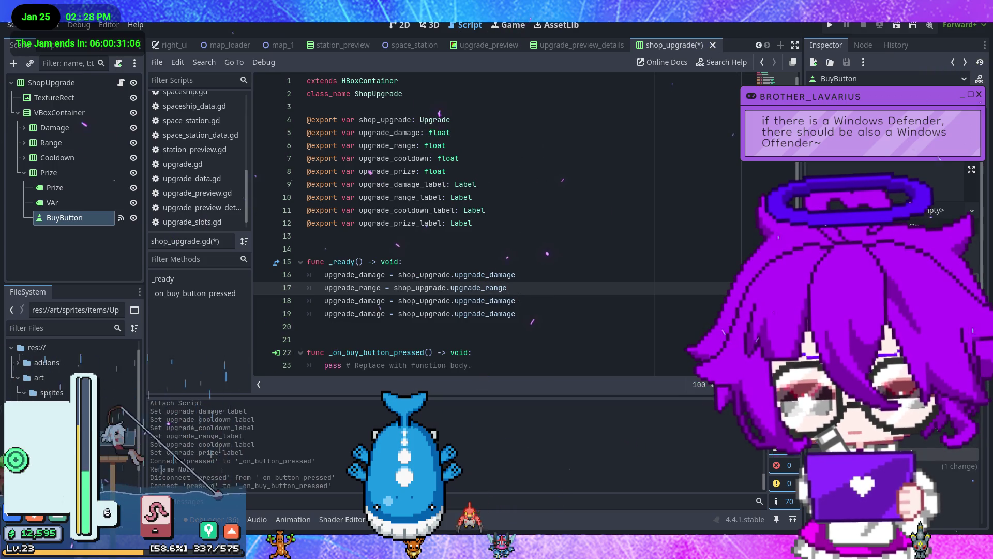
drag(385, 301, 361, 302)
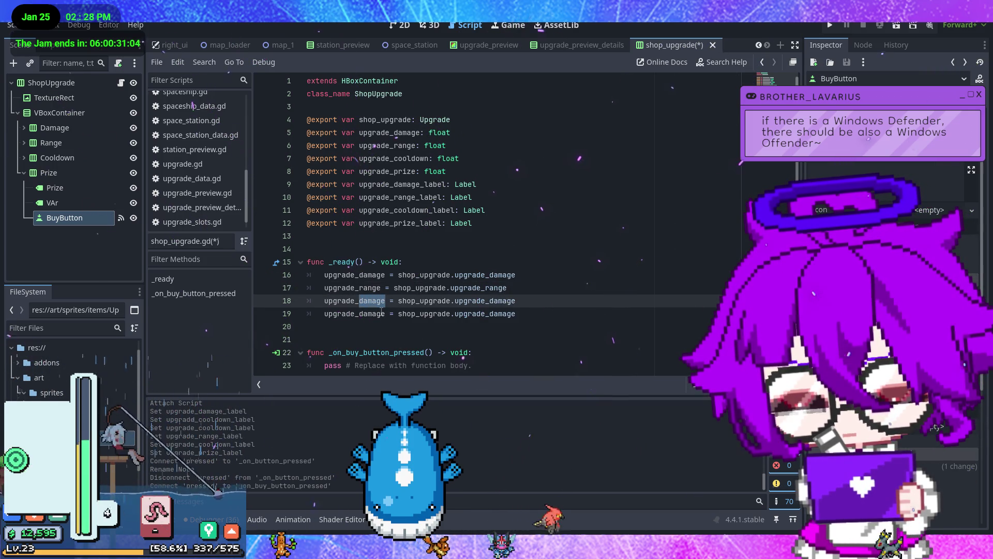
text(cool)
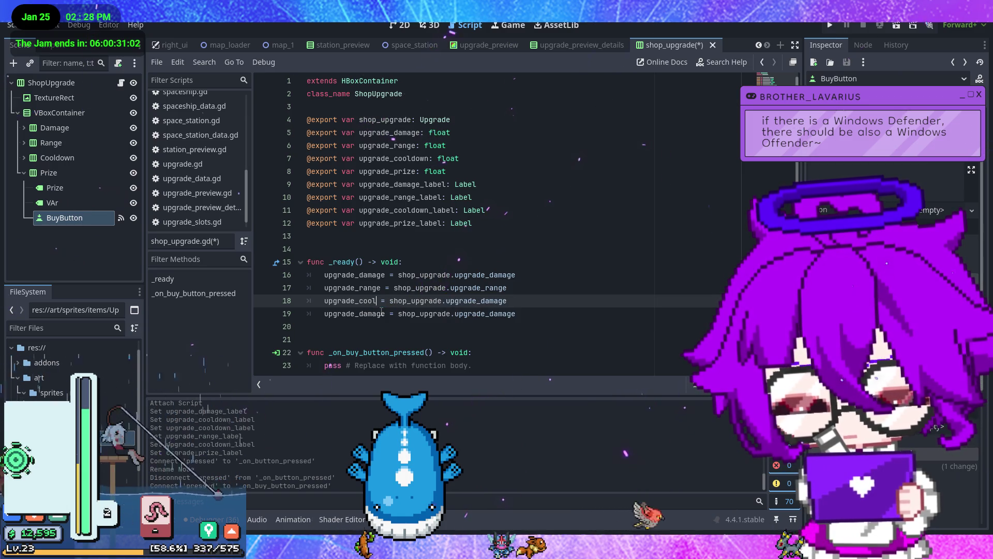
text(down)
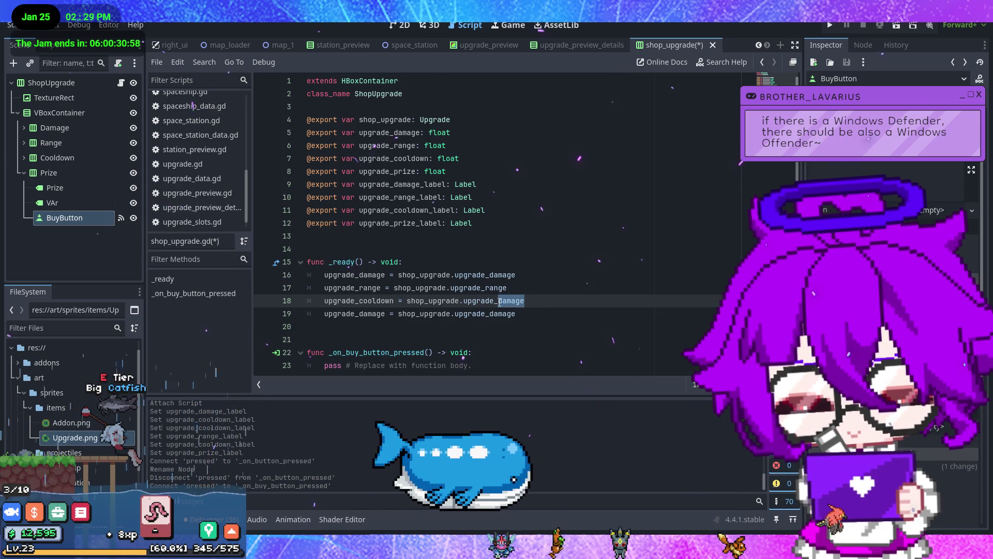
text(cooldown)
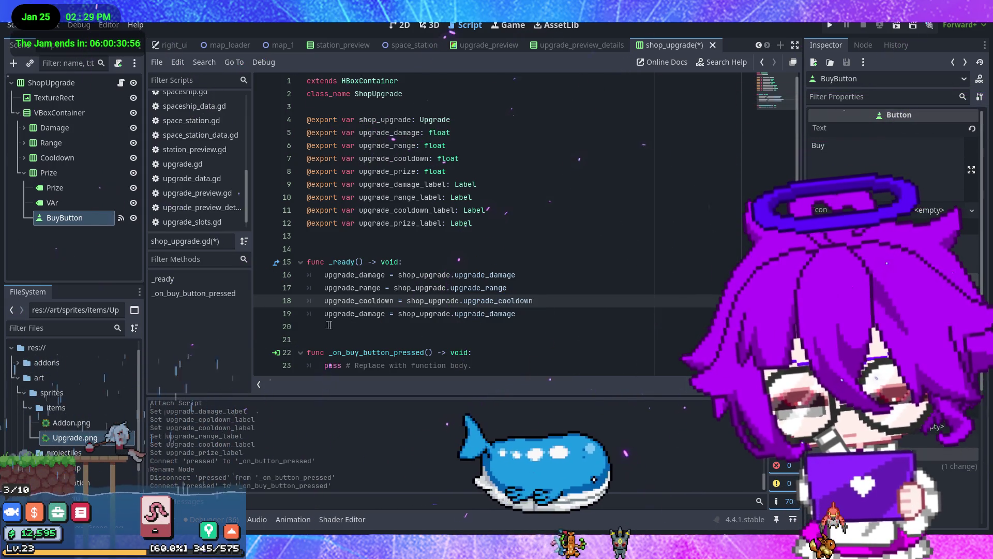
Step: Start rewriting the last copy as the upgrade_prize assignment, leaving it unfinished
drag(385, 314, 362, 313)
text(prize)
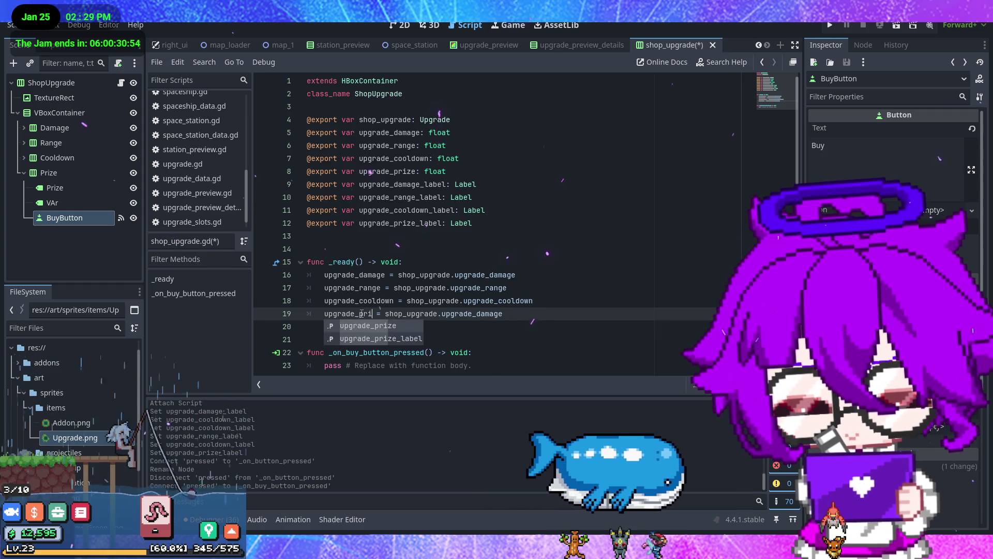
double_click(498, 313)
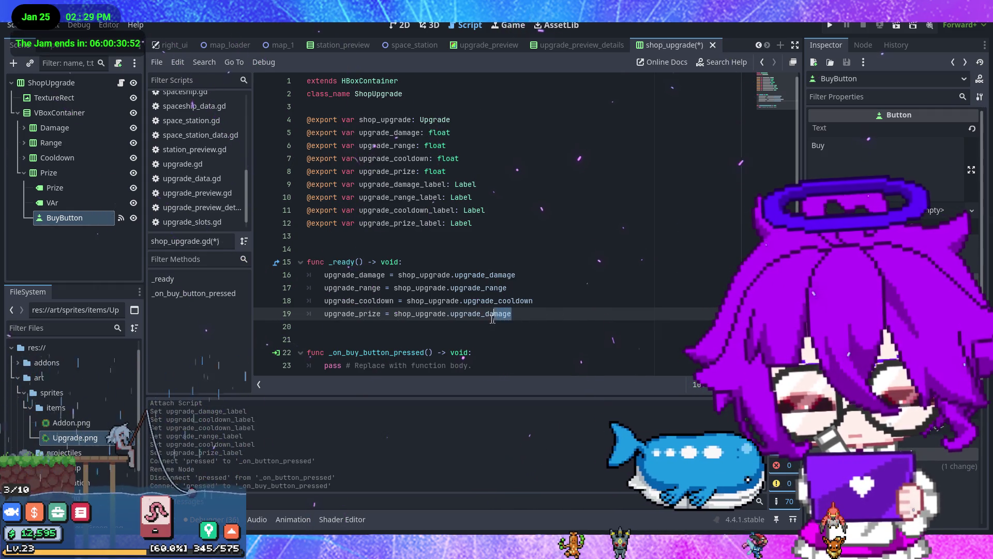
text(p)
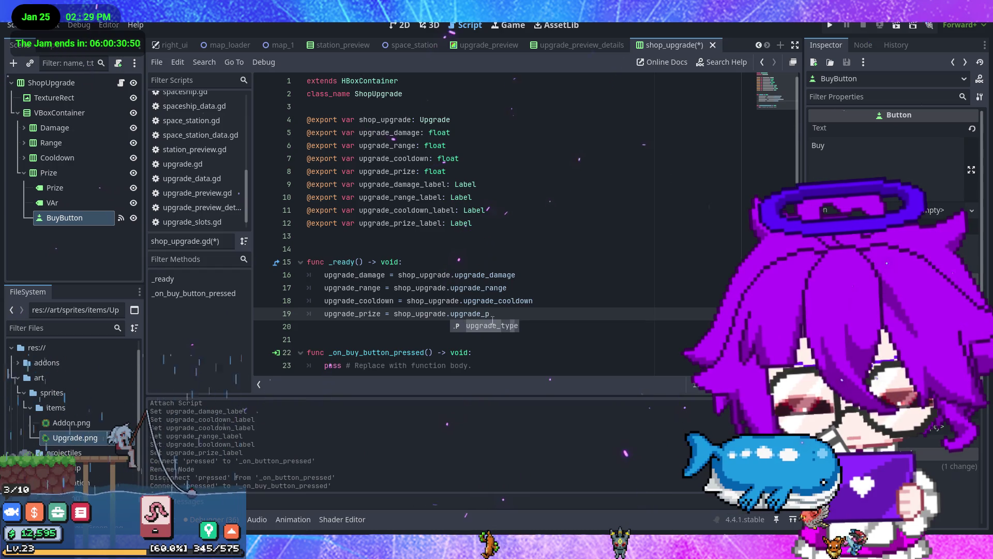
text(r)
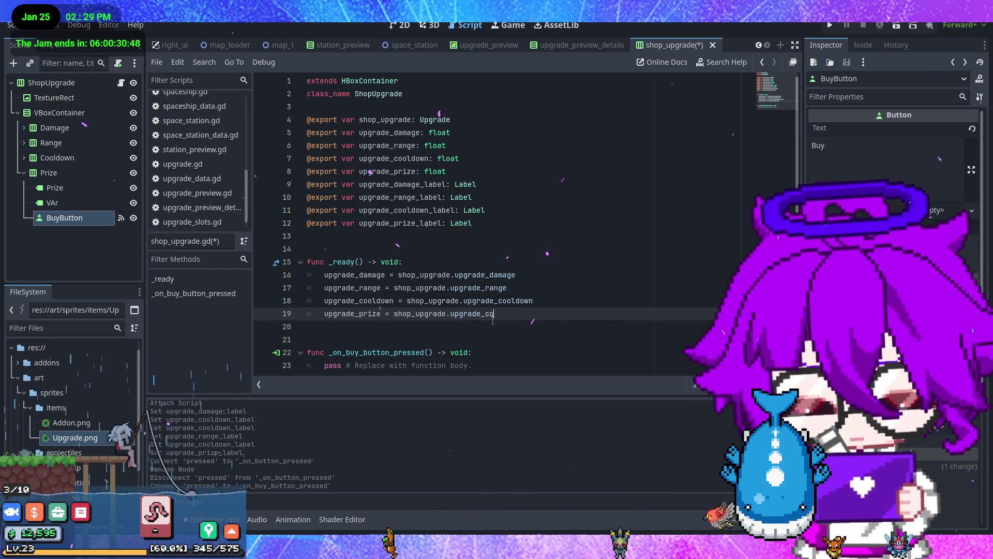
key(BackSpace)
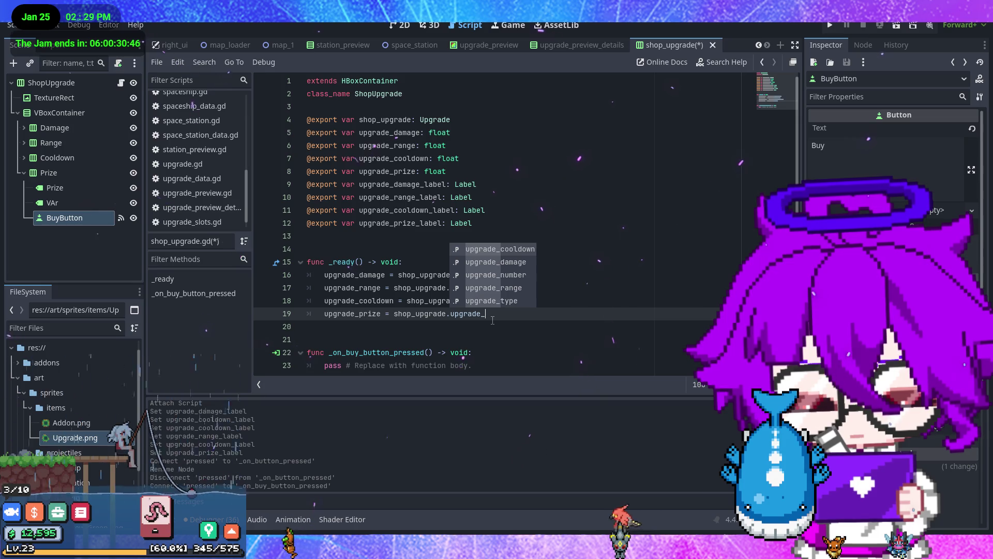
key(Down)
key(Down)
key(Down)
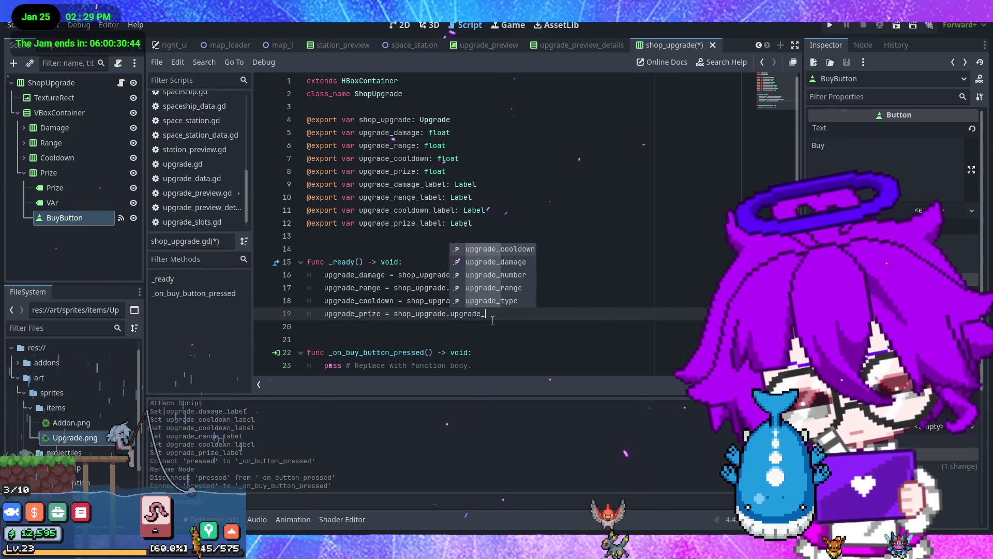
key(Escape)
Step: Save shop_upgrade.gd and switch to upgrade.gd in the script list
key(ctrl+s)
scroll(208, 211, down, 1)
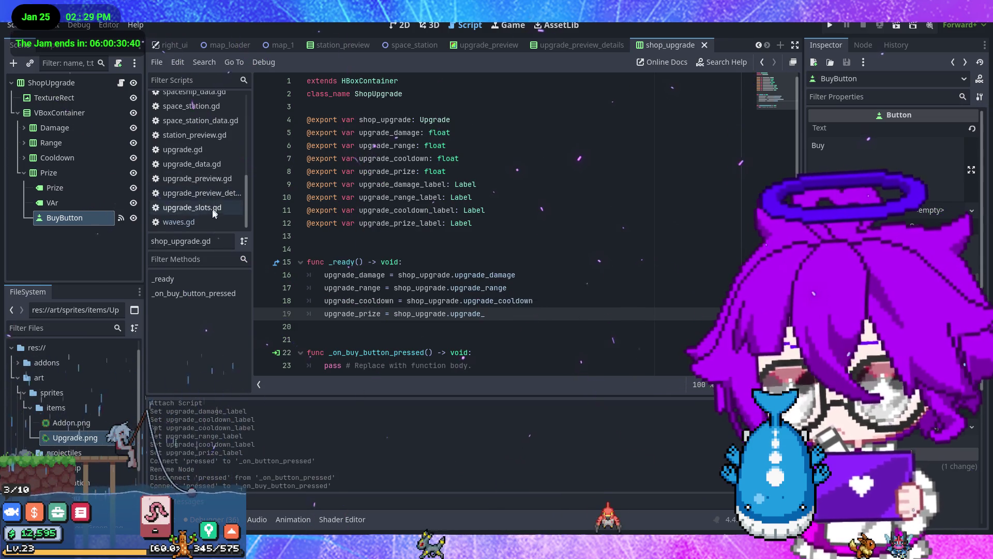
click(207, 151)
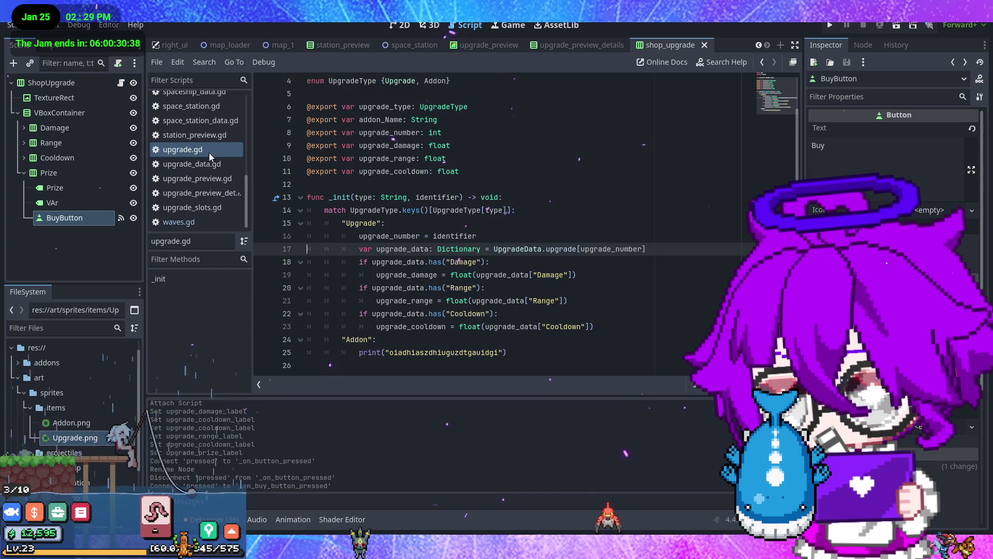
click(494, 169)
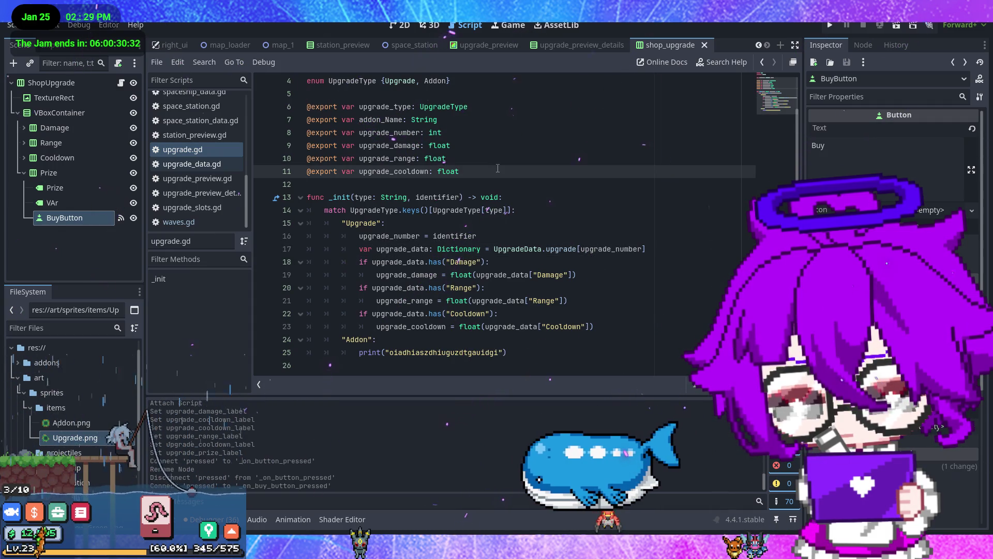
key(Return)
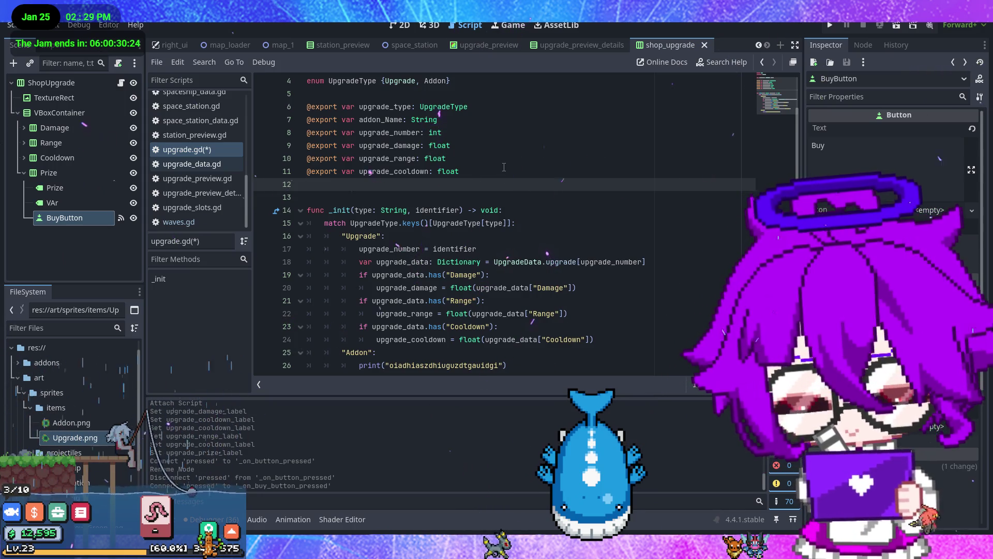
text(xpon)
text(var )
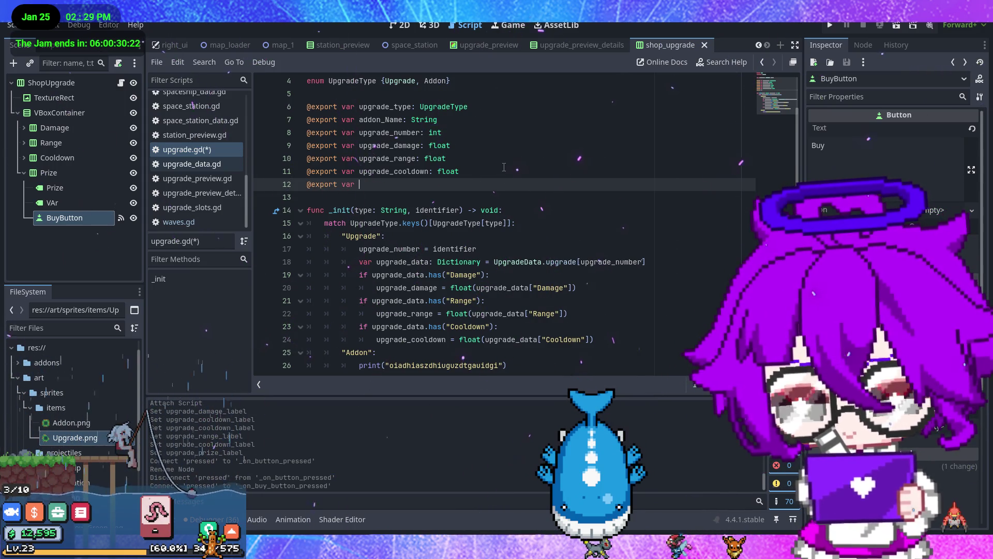
text(upgrade)
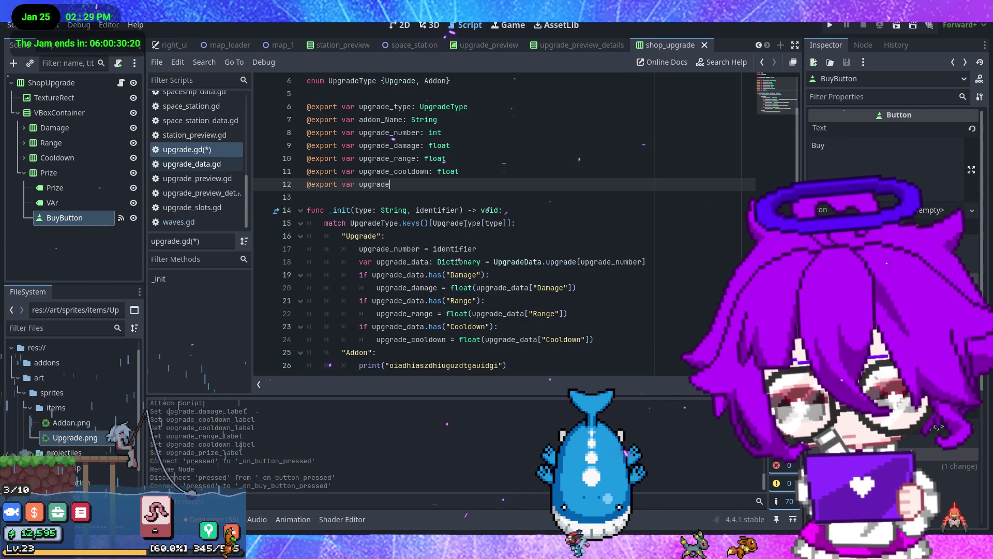
text(_cost: f)
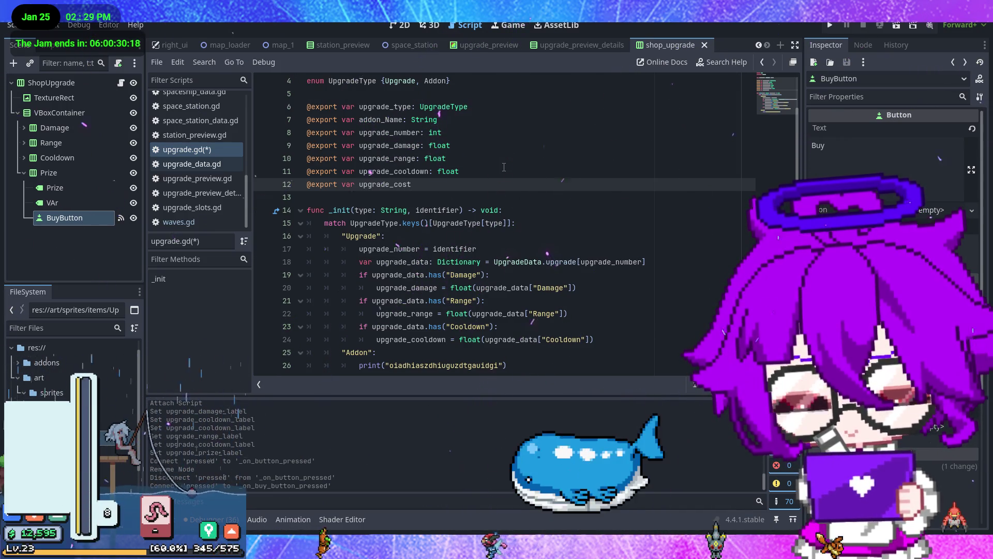
text(loat)
key(ctrl+s)
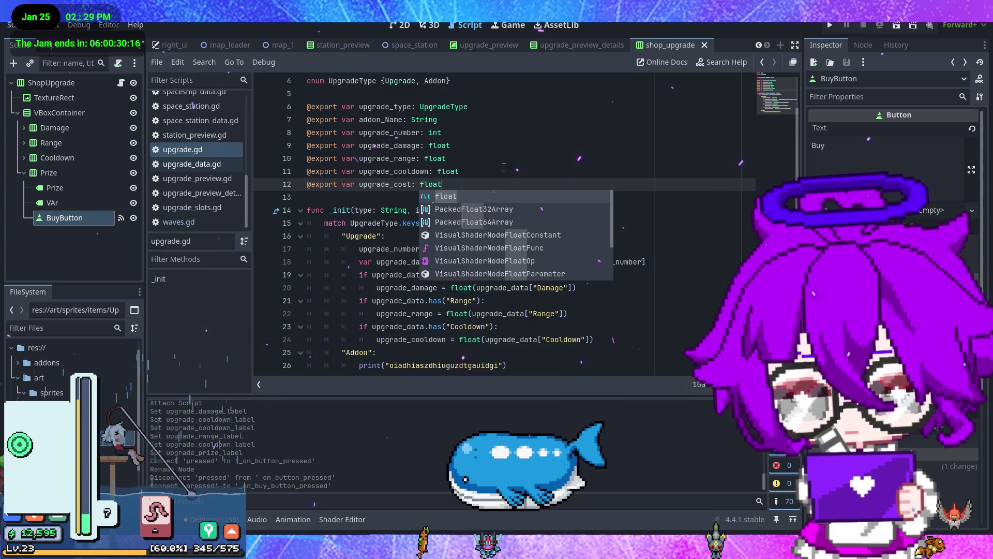
Step: Check the entries in upgrade_data.gd, then return to the Upgrade branch of _init
click(217, 165)
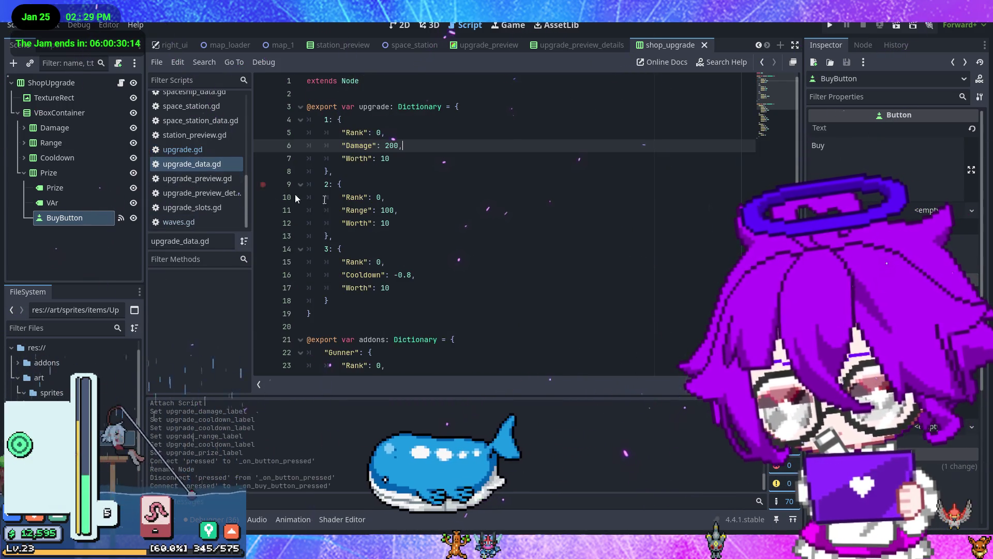
click(189, 151)
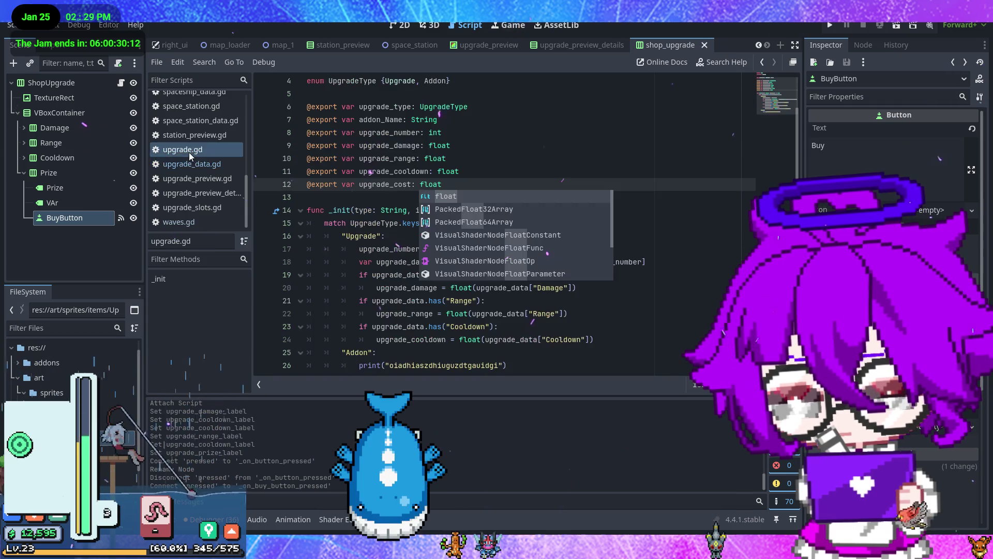
key(Escape)
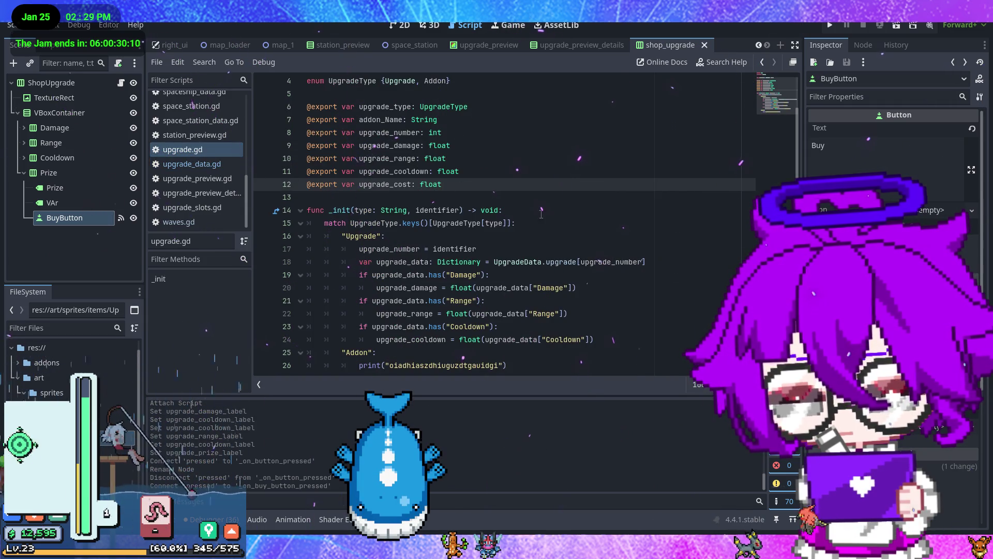
click(547, 211)
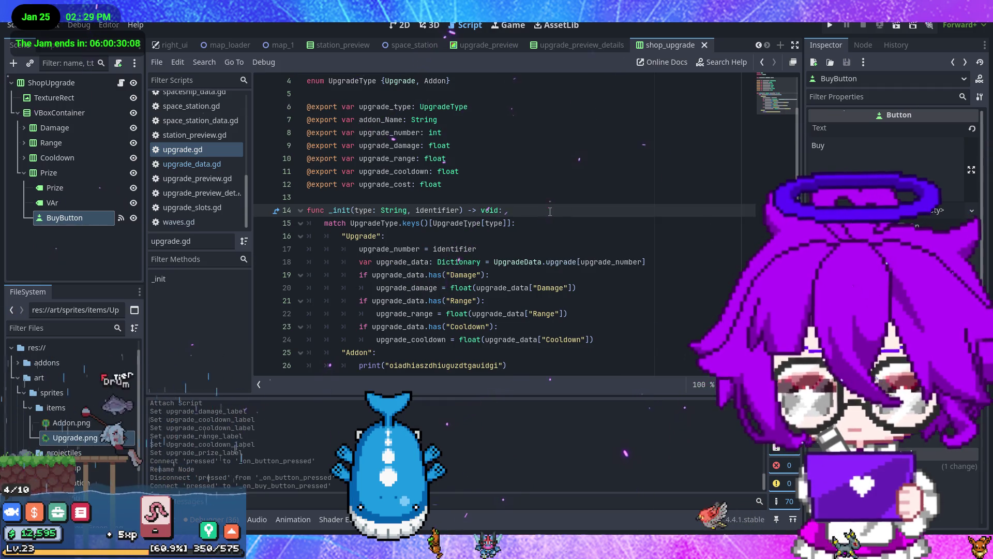
click(556, 236)
Step: Add a new line after the Cooldown assignment starting with upgrade_cost
click(562, 249)
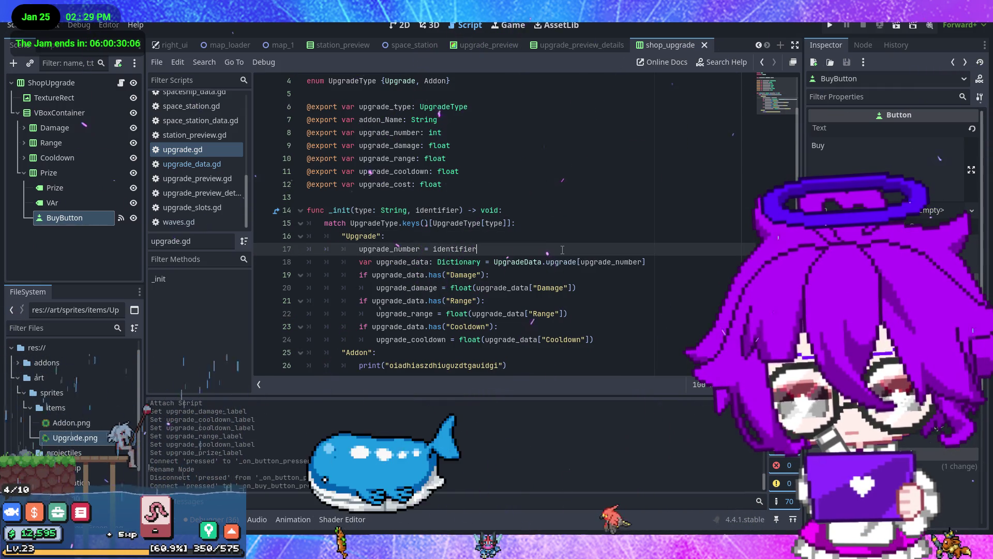
click(665, 263)
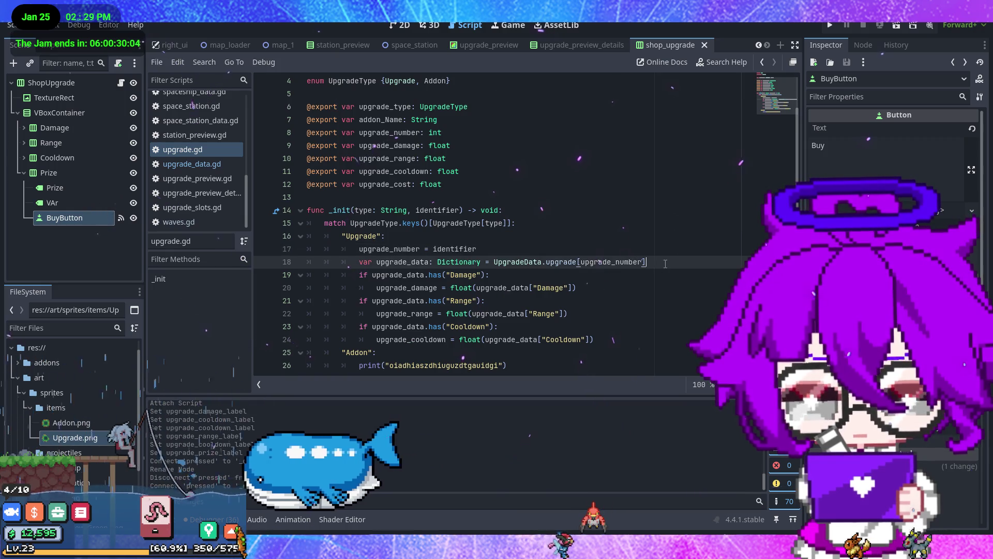
key(Return)
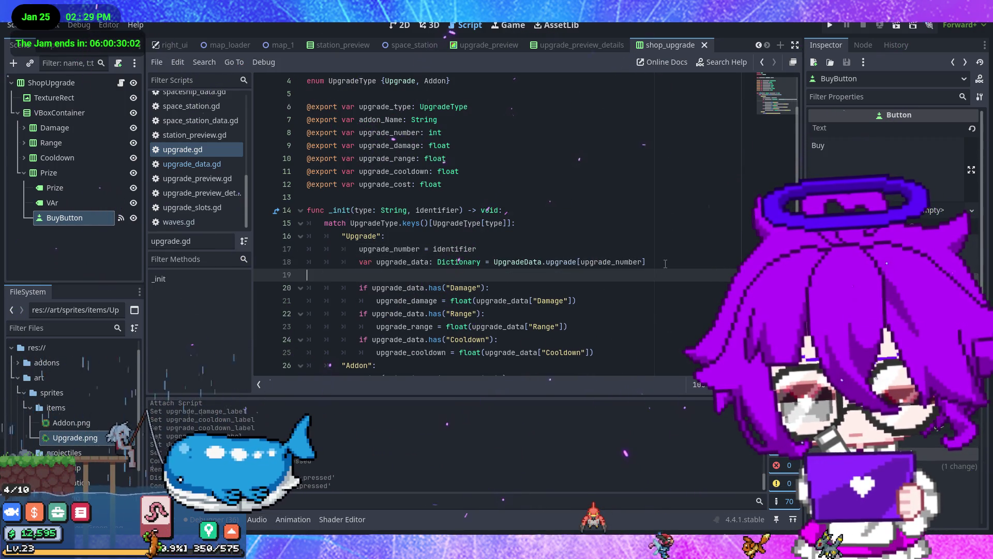
key(BackSpace)
click(639, 339)
key(Return)
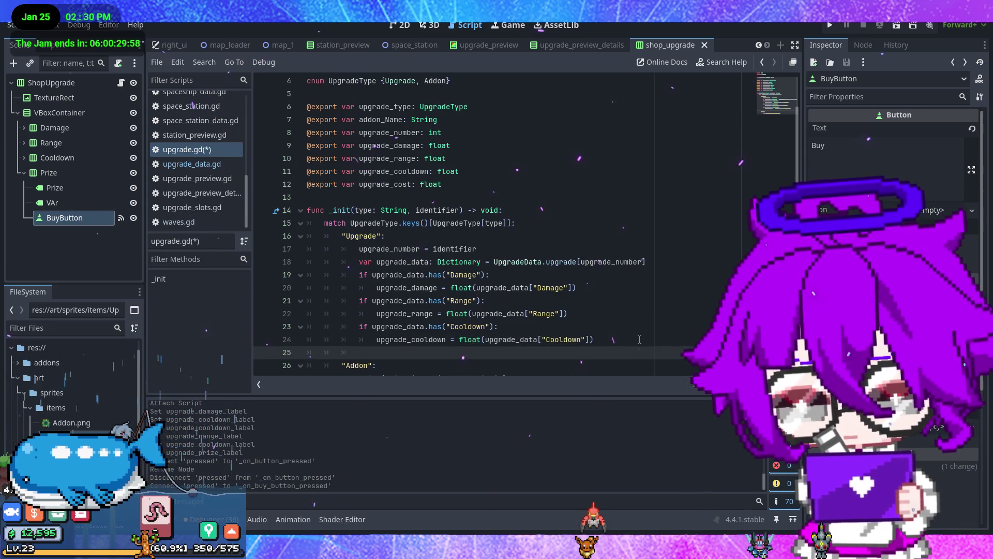
text(pgrade)
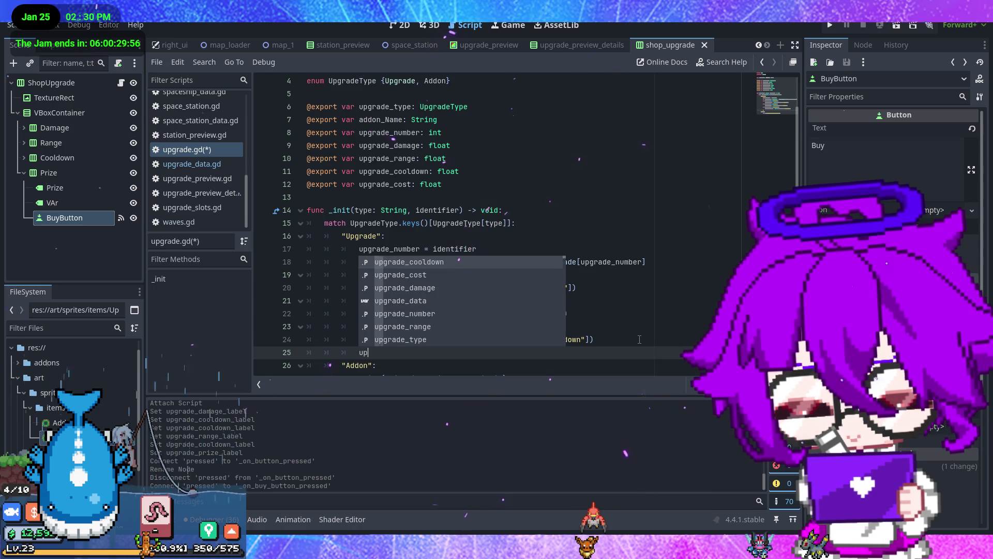
key(Down)
key(Down)
key(Down)
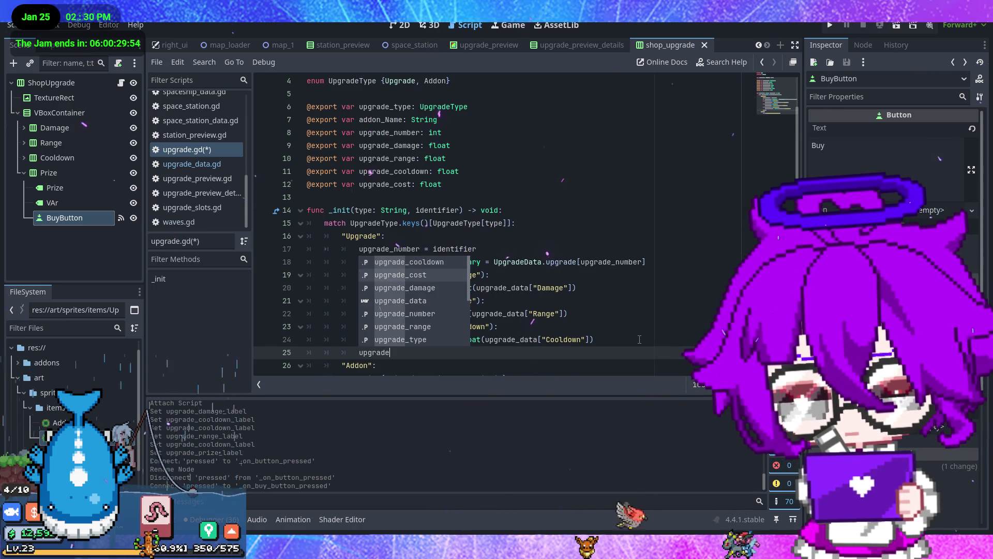
key(Up)
key(Up)
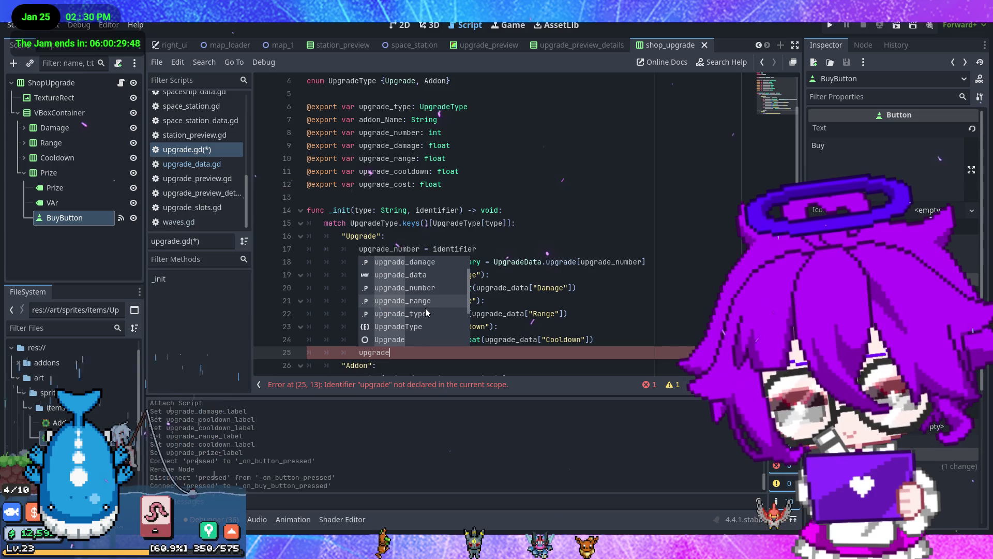
key(Down)
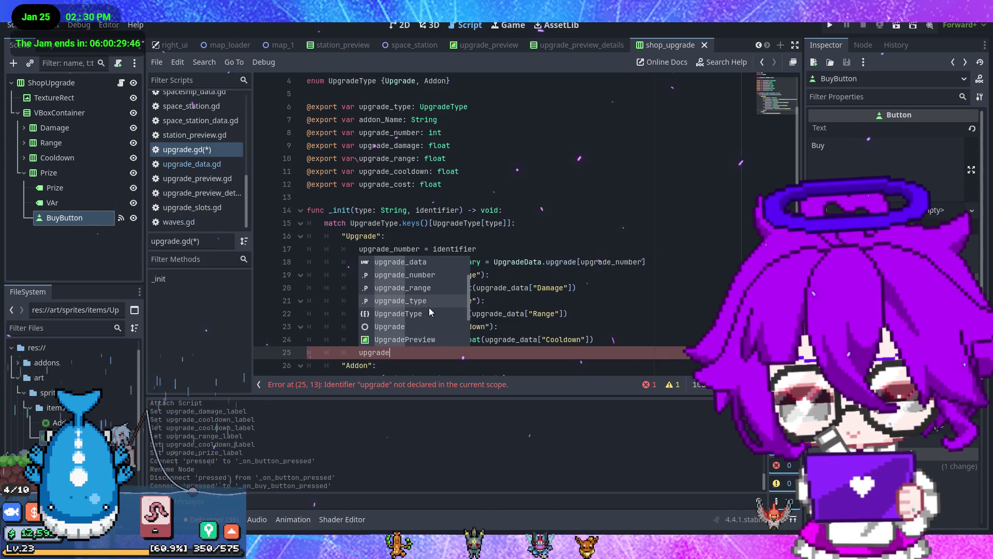
key(Up)
key(Up)
key(Up)
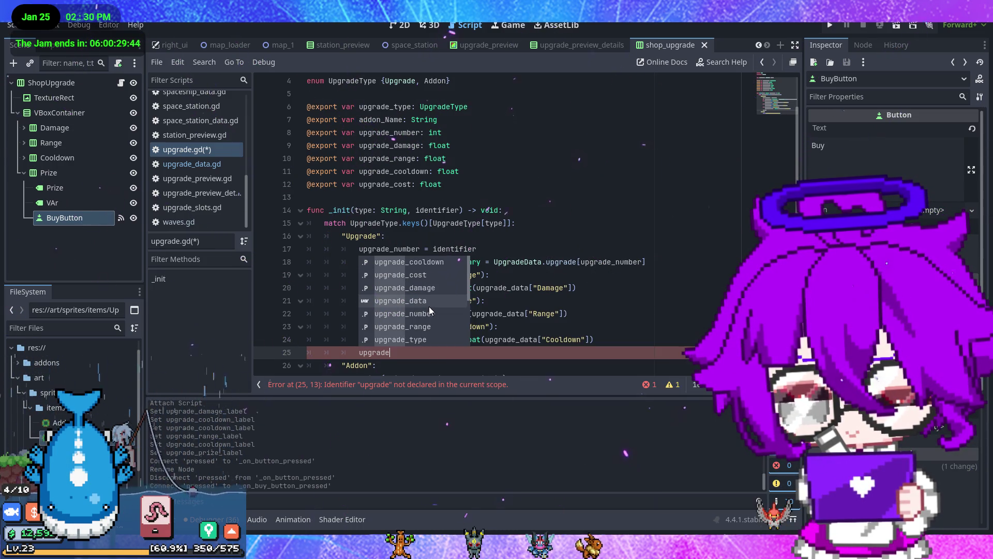
click(430, 275)
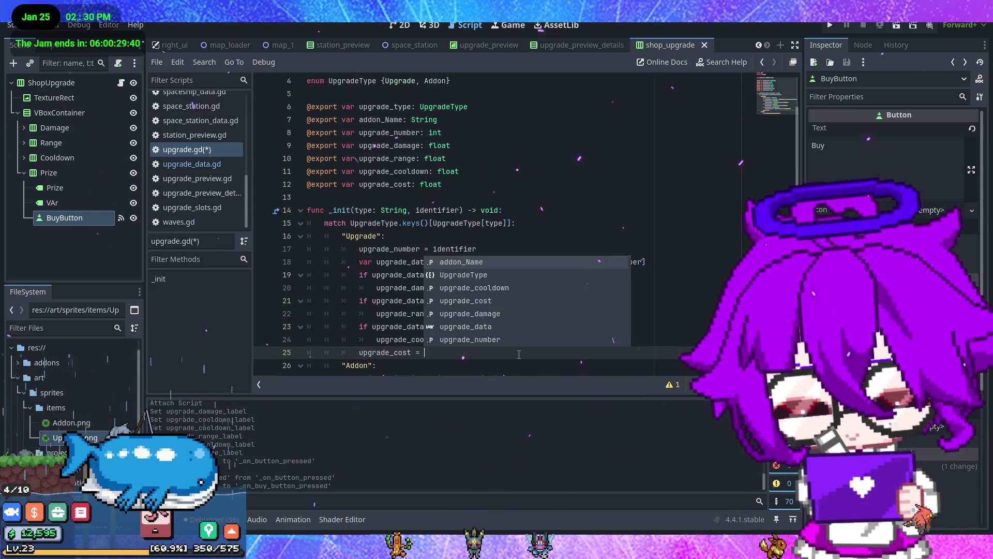
Step: Complete it as float(upgrade_data["Worth"]) using the copied Cooldown lookup, then save
text(float()
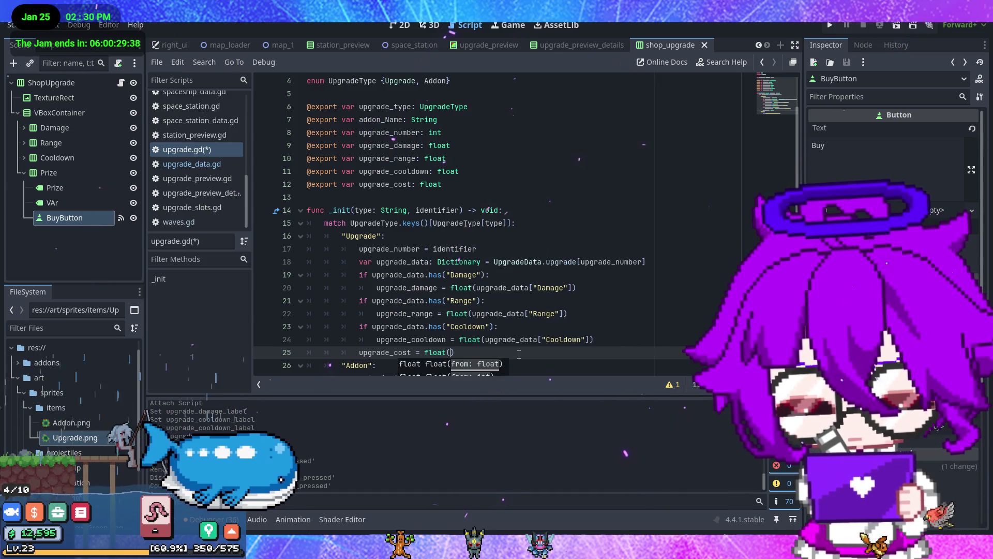
mouse_move(485, 339)
mouse_down()
mouse_move(471, 352)
mouse_move(590, 339)
mouse_up()
key(ctrl+c)
click(451, 353)
key(ctrl+v)
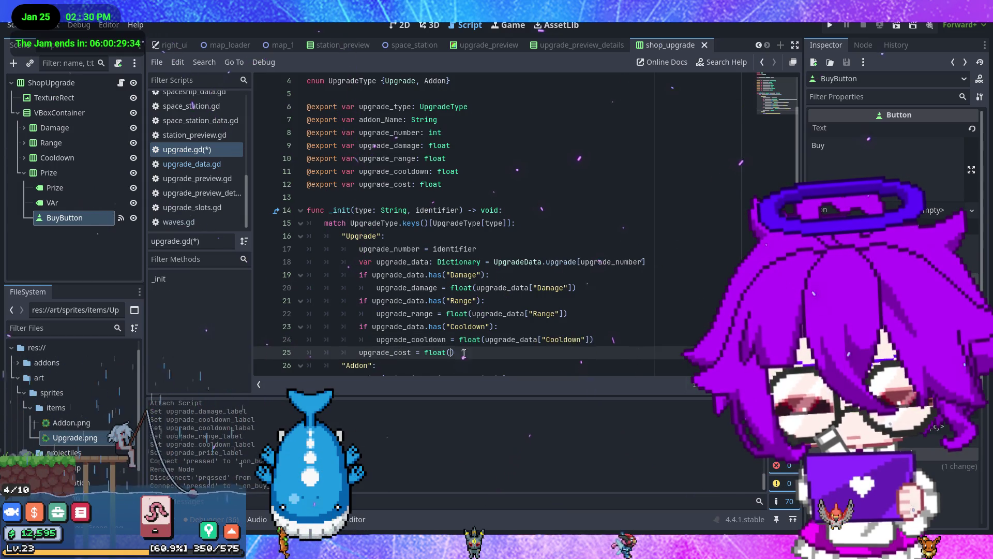
double_click(512, 352)
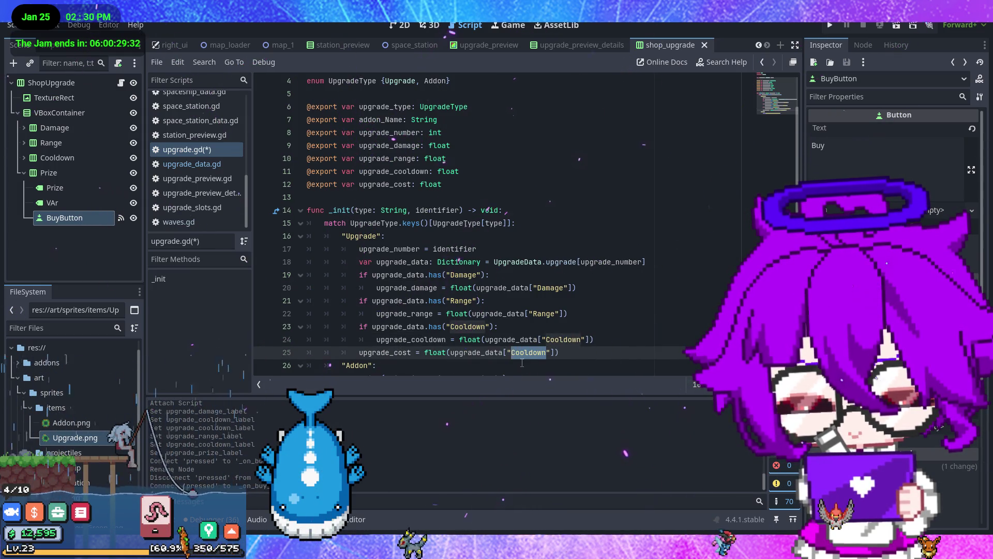
text(Worth)
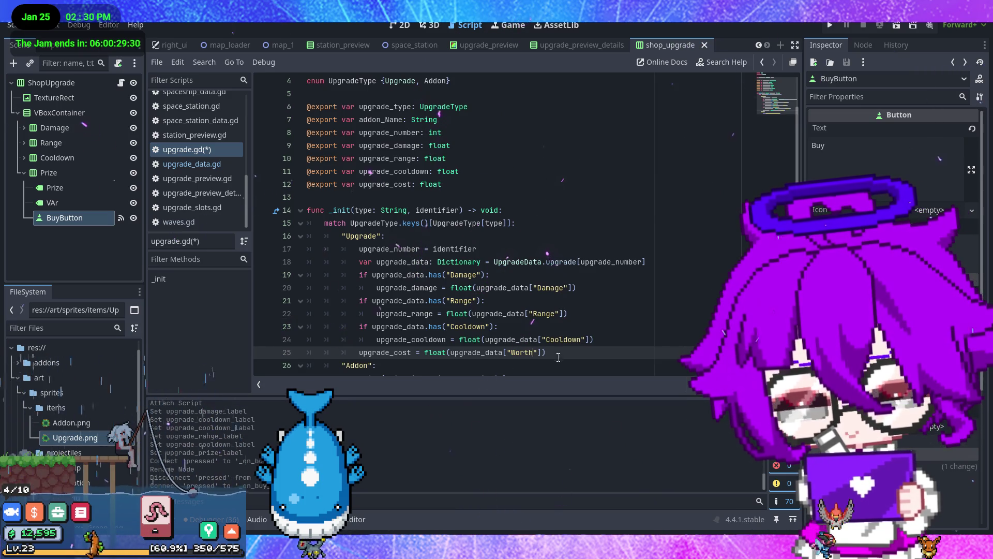
key(ctrl+s)
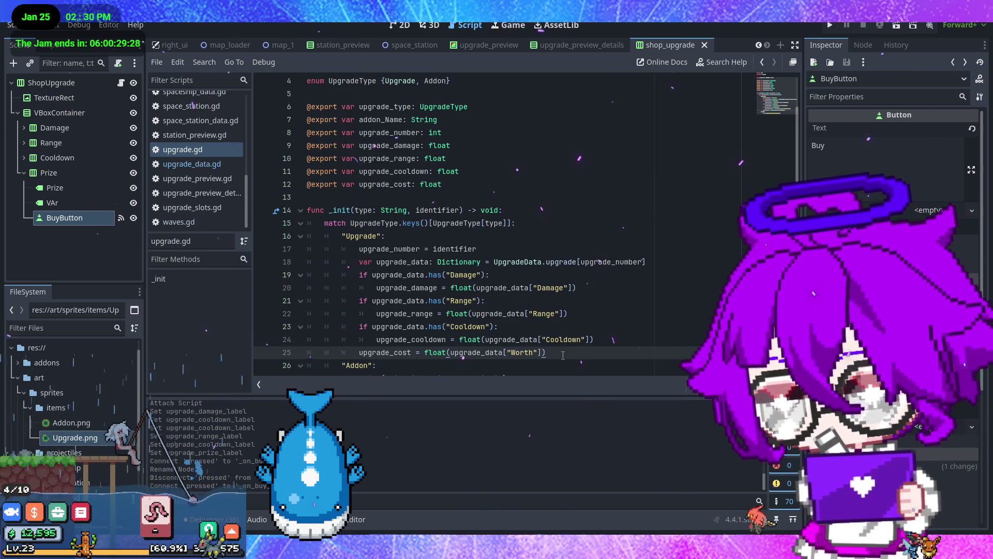